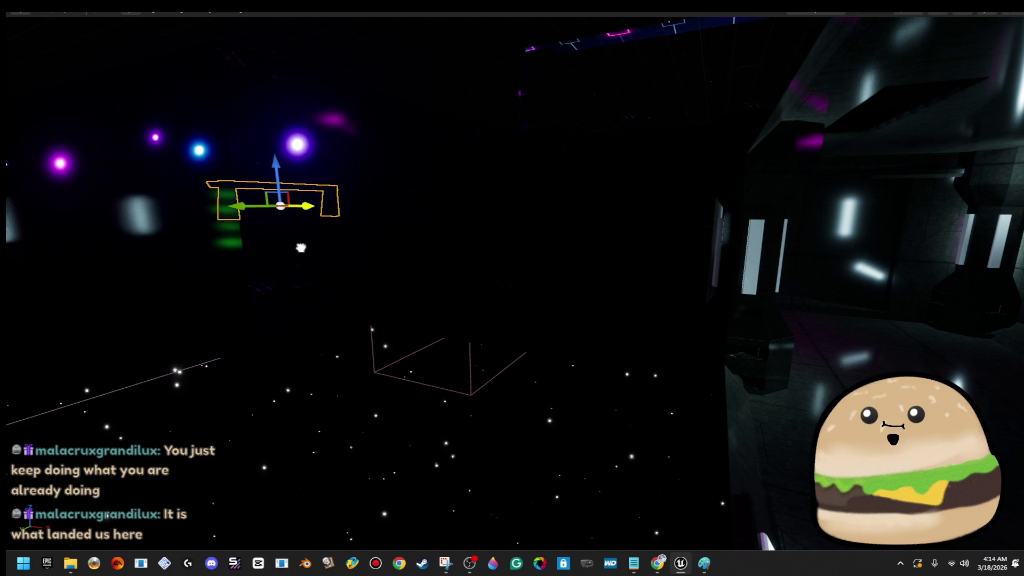
- Move the arch prop toward the upper right of the lit room
key("f")
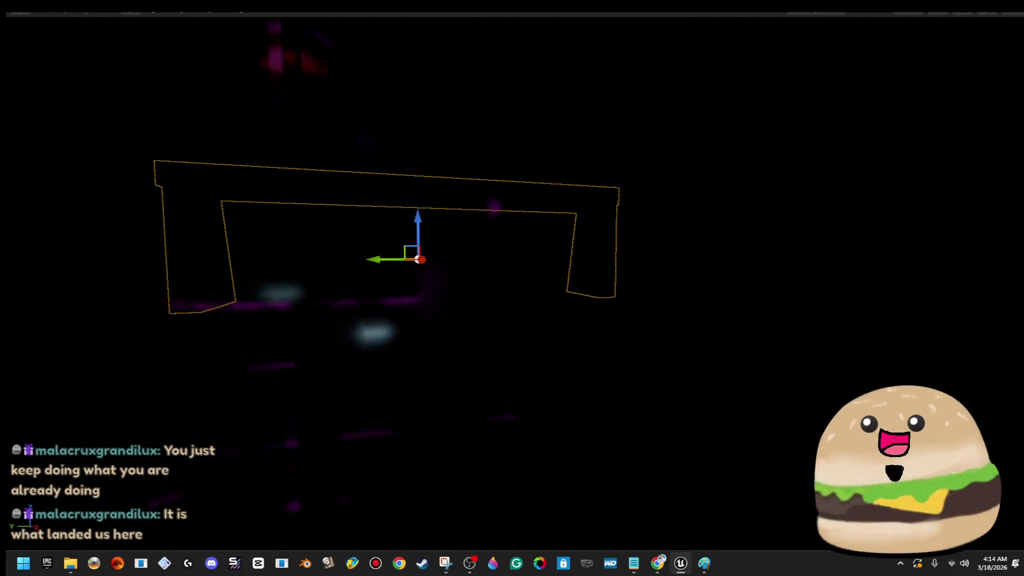
scroll(512, 288, "down", 5)
left_click_drag(512, 288, 432, 272)
mouse_move(512, 288)
left_mouse_down()
mouse_move(560, 284)
mouse_move(448, 280)
left_mouse_up()
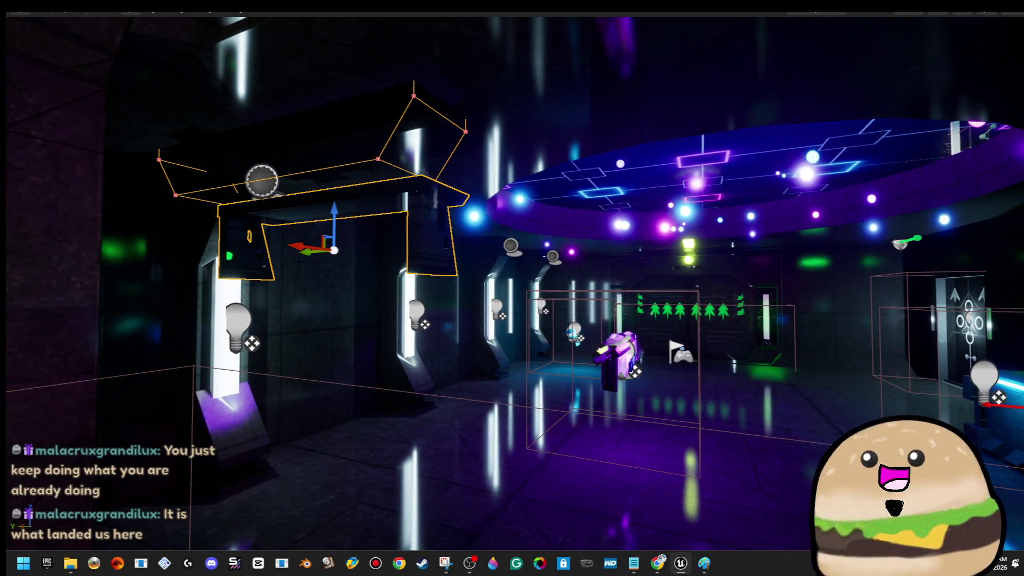
left_click_drag(334, 251, 814, 220)
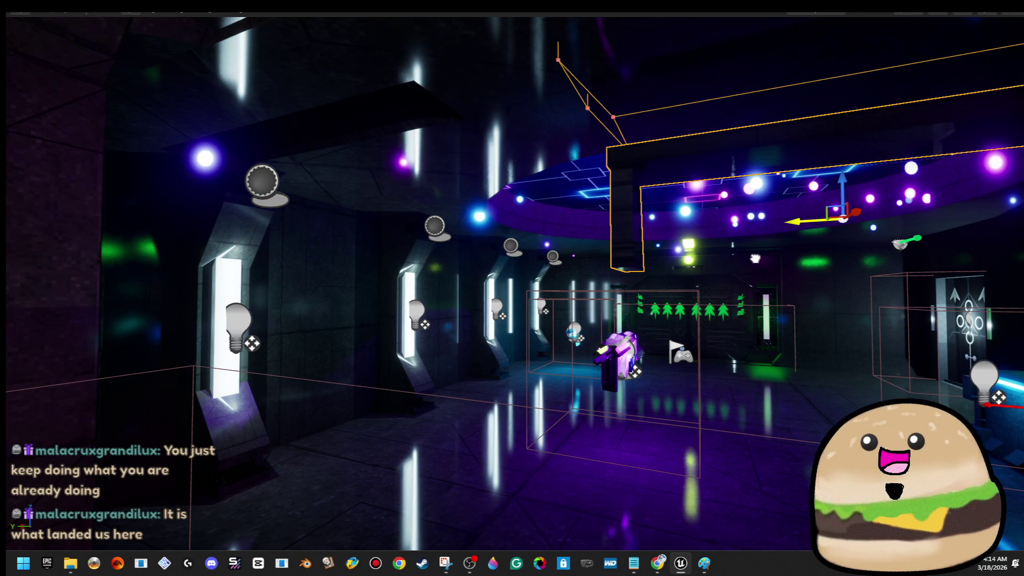
- Rotate the arch prop a quarter turn (-90°) and fly over to the blue crate
mouse_move(512, 288)
left_mouse_down()
mouse_move(608, 288)
mouse_move(520, 256)
left_mouse_up()
left_click_drag(588, 300, 566, 273)
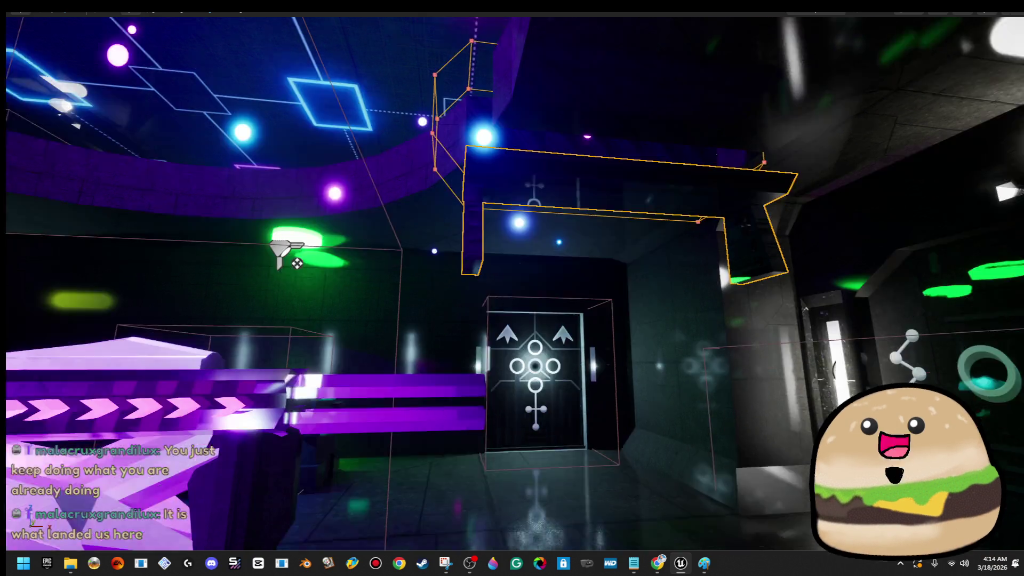
mouse_move(512, 288)
left_mouse_down()
mouse_move(465, 272)
mouse_move(560, 304)
mouse_move(544, 276)
left_mouse_up()
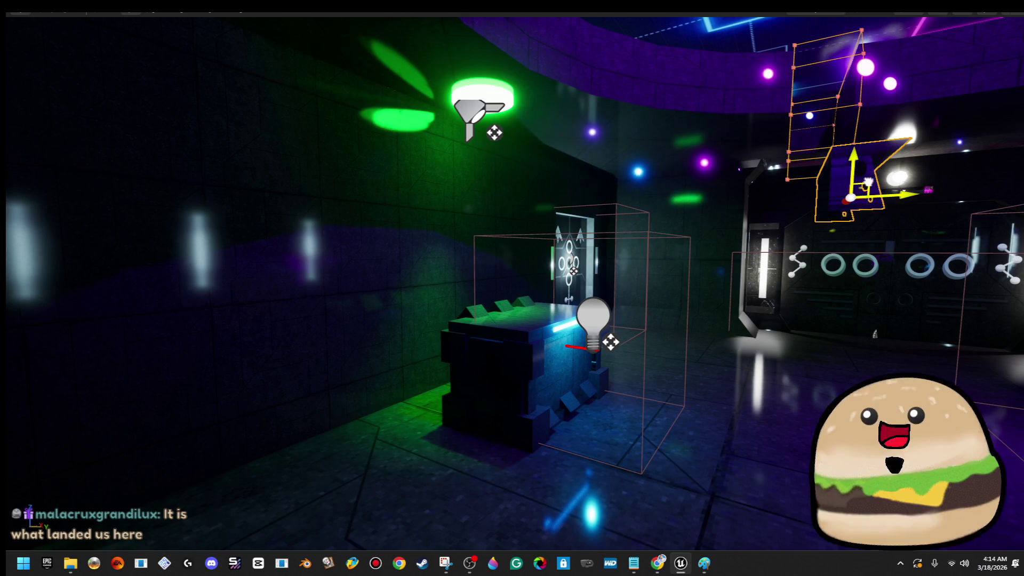
- Set the arch above the crate, then lower the desk prop down onto the floor
left_click_drag(852, 192, 612, 255)
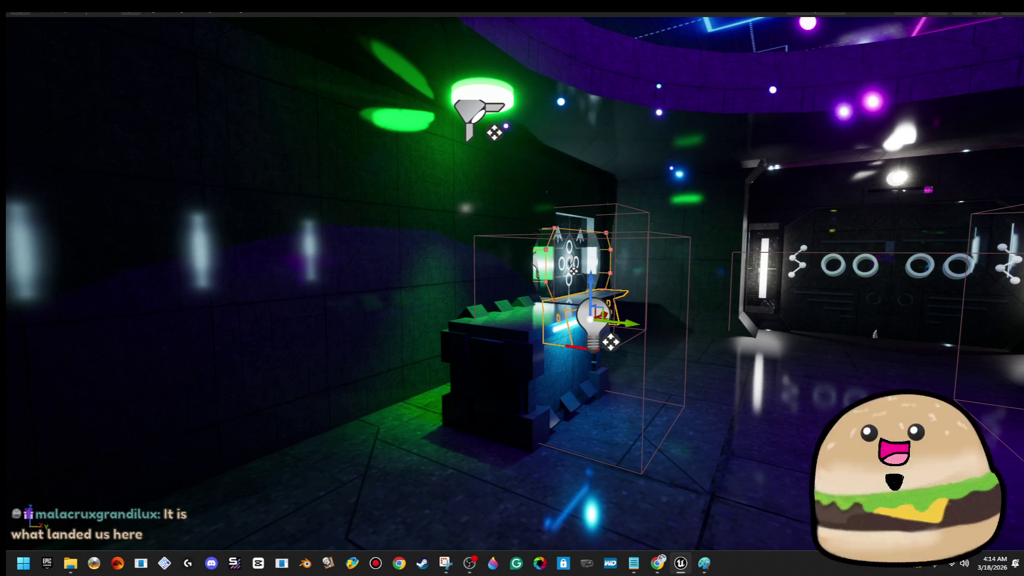
left_click_drag(512, 288, 560, 264)
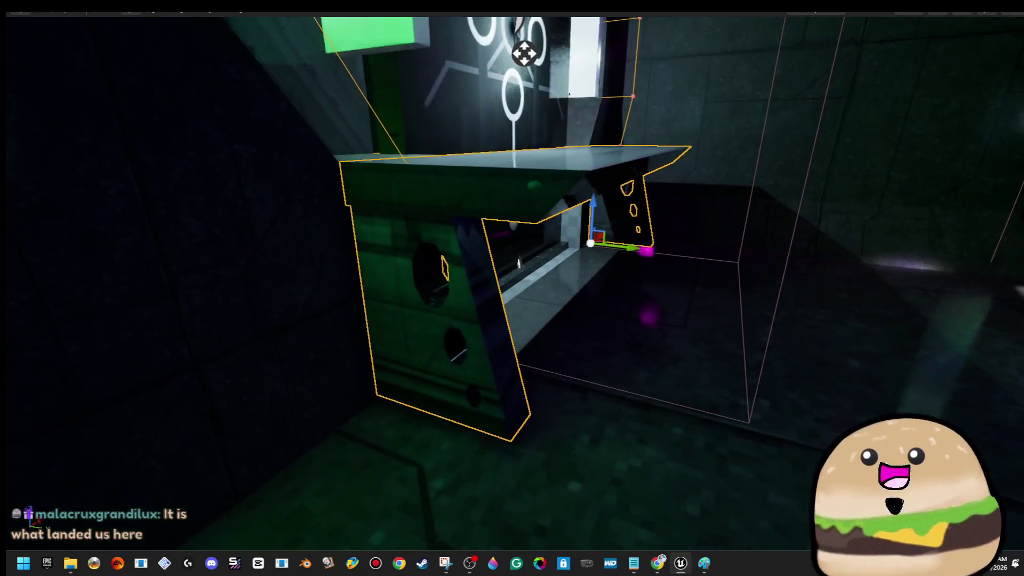
left_click_drag(512, 288, 512, 281)
left_click_drag(595, 214, 603, 224)
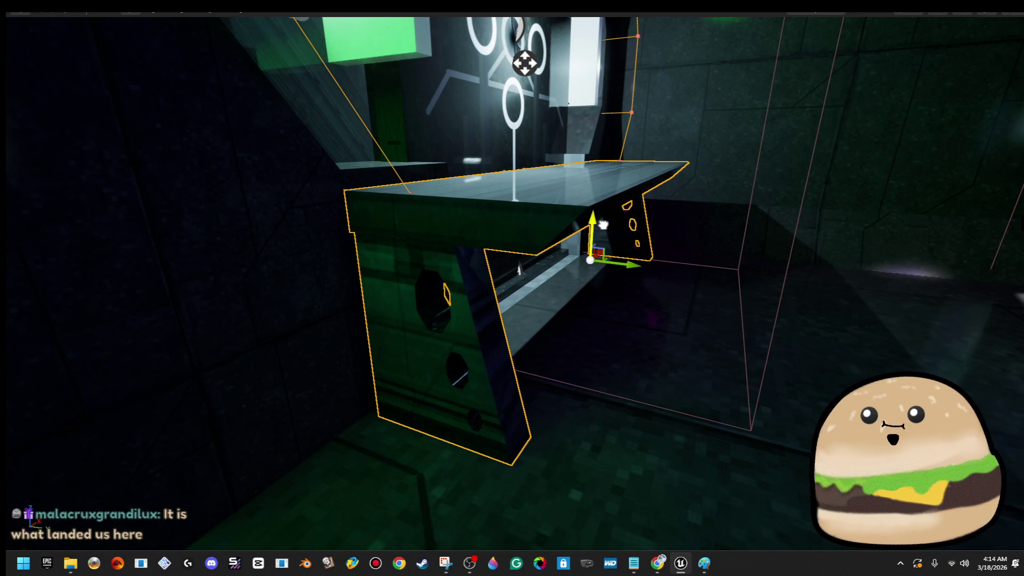
key("f")
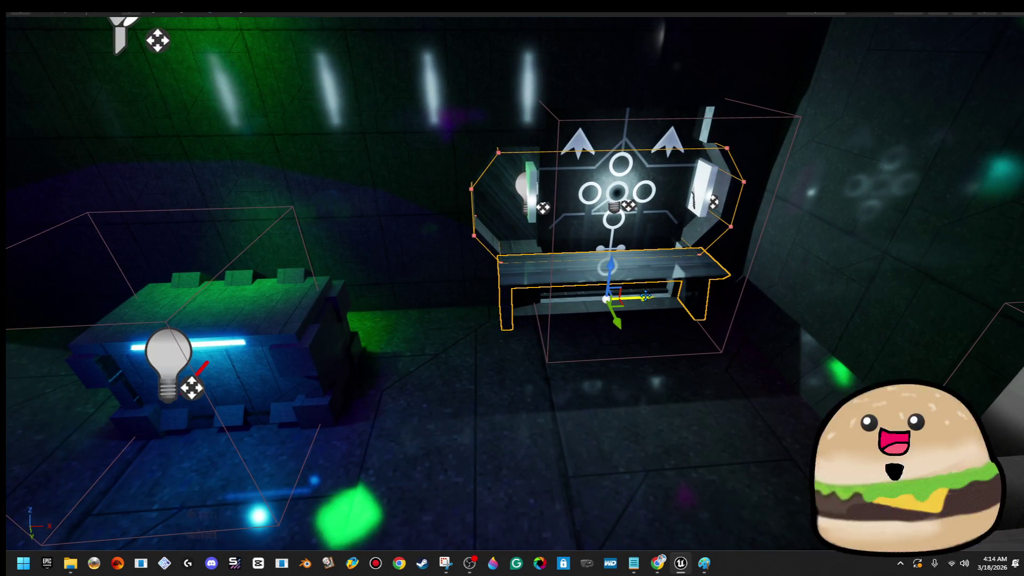
- Slide the desk and bench left so two benches line up end to end behind the crate
left_click_drag(646, 297, 432, 279)
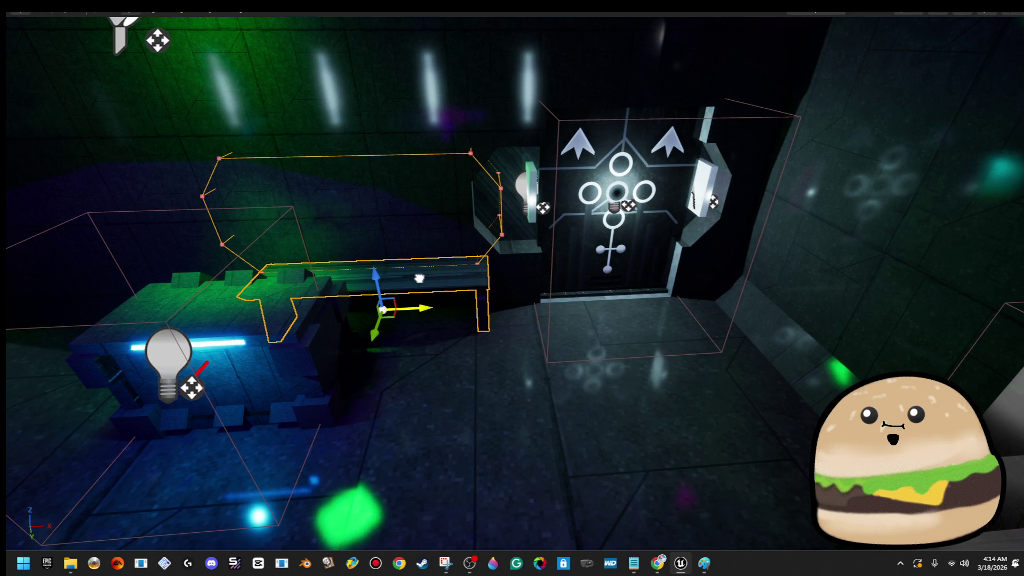
left_click_drag(419, 278, 608, 281)
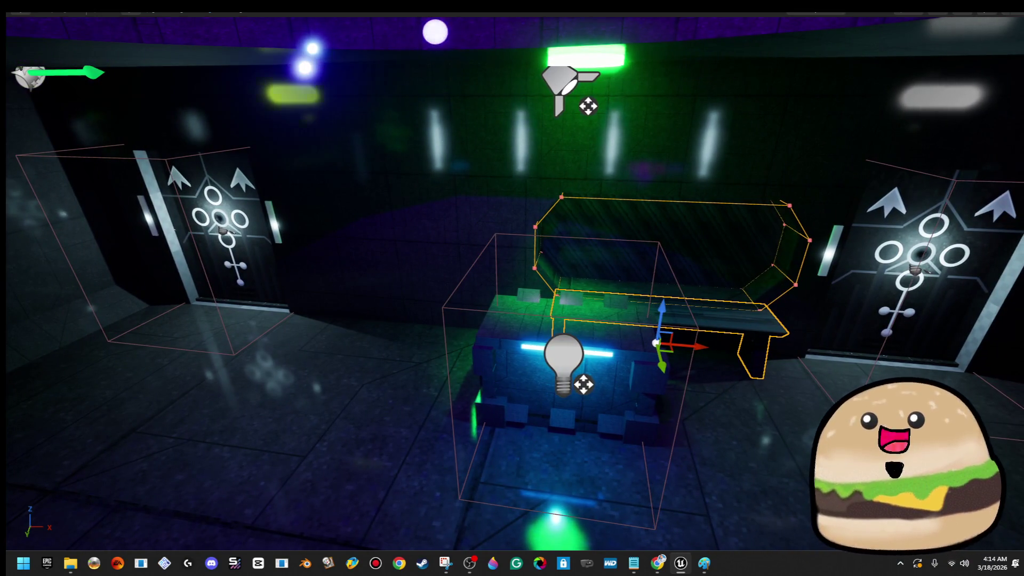
left_click_drag(687, 346, 522, 334)
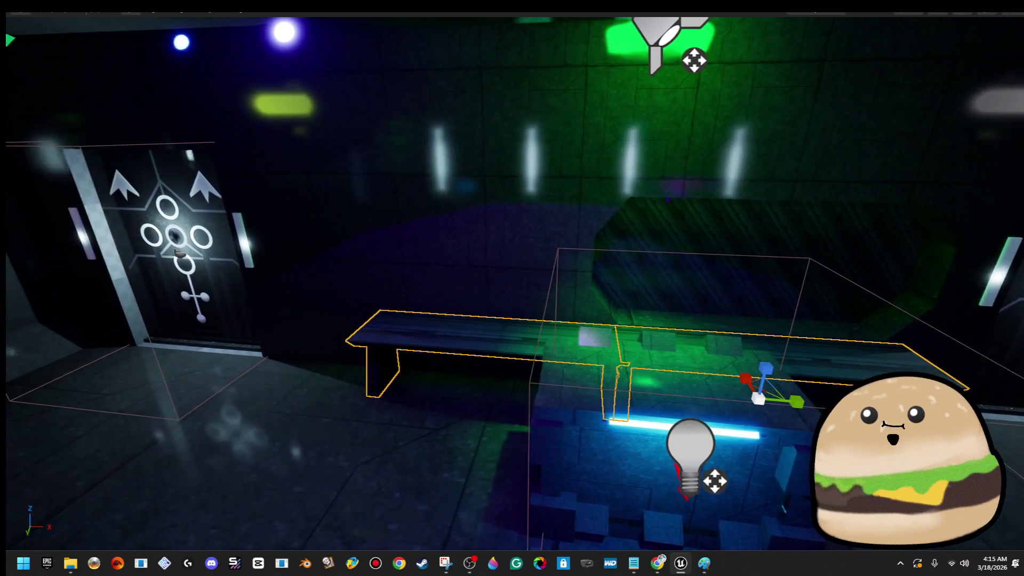
left_click_drag(513, 288, 448, 200)
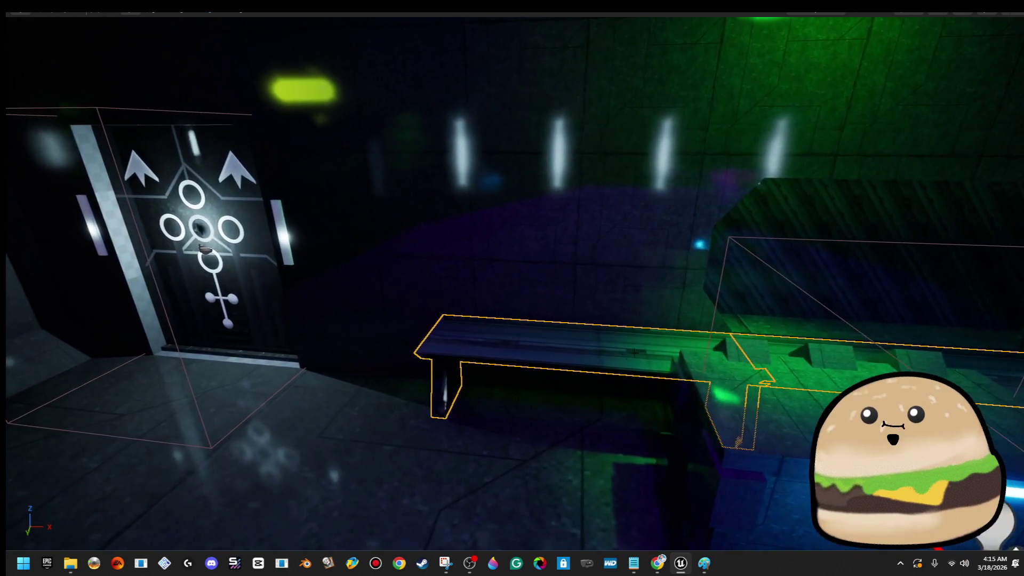
left_click_drag(634, 350, 549, 362)
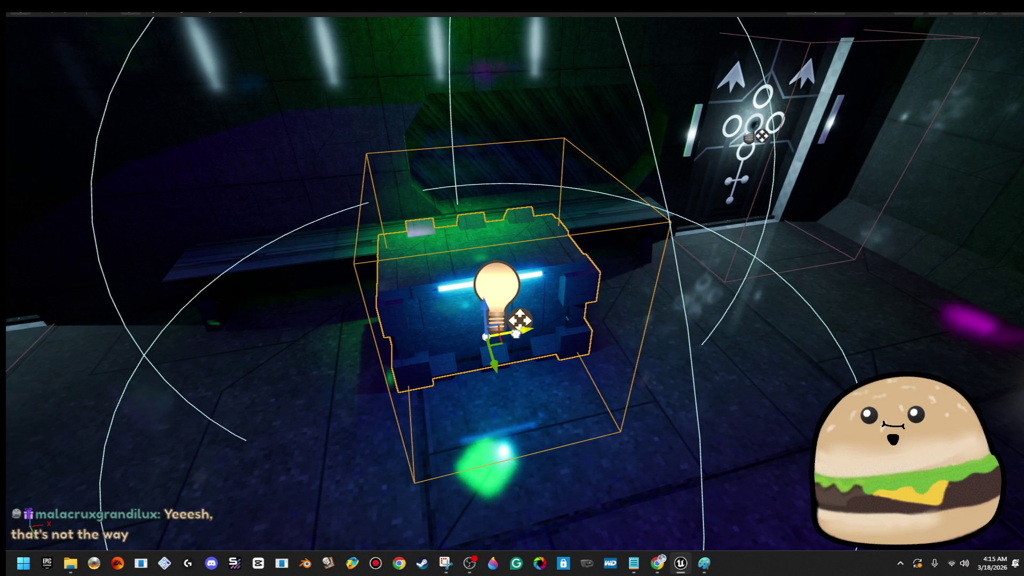
- Move the crate and its light aside and nudge the bench between the doors slightly left
left_click_drag(520, 320, 1019, 231)
left_click_drag(561, 295, 588, 34)
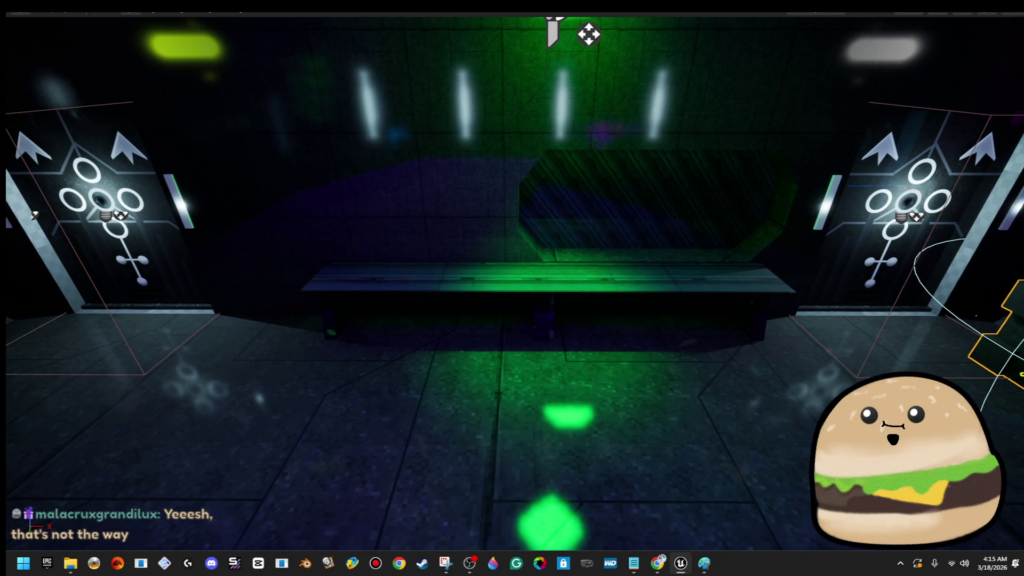
key("d")
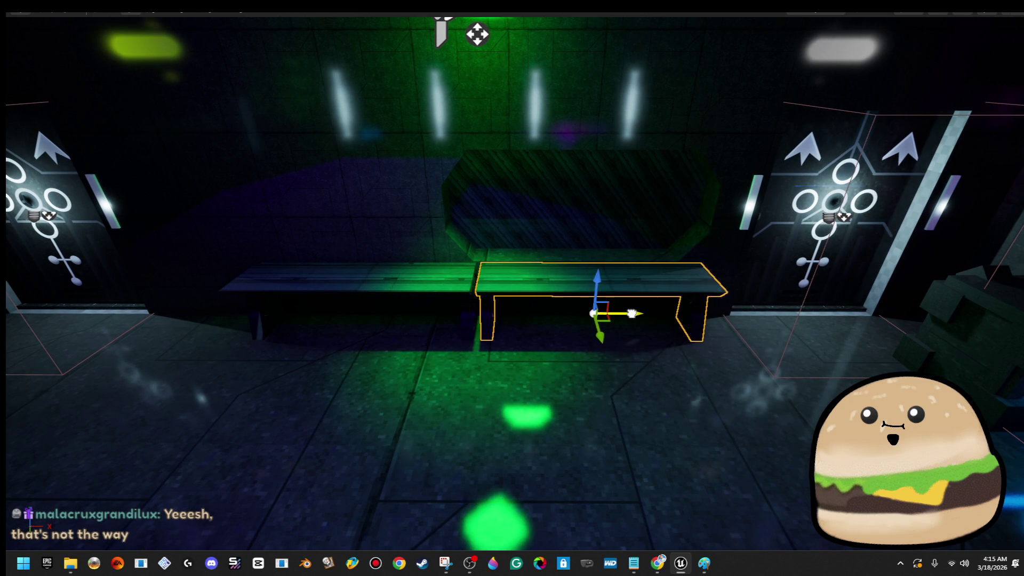
left_click_drag(657, 312, 647, 313)
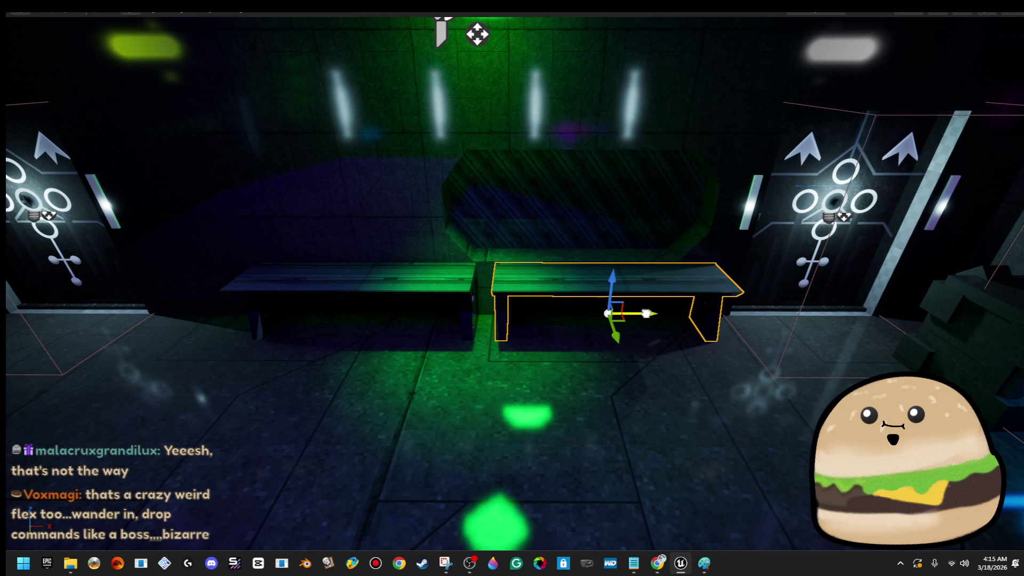
- Delete the left bench, leaving the remaining bench selected
right_click(642, 311)
left_click(464, 296)
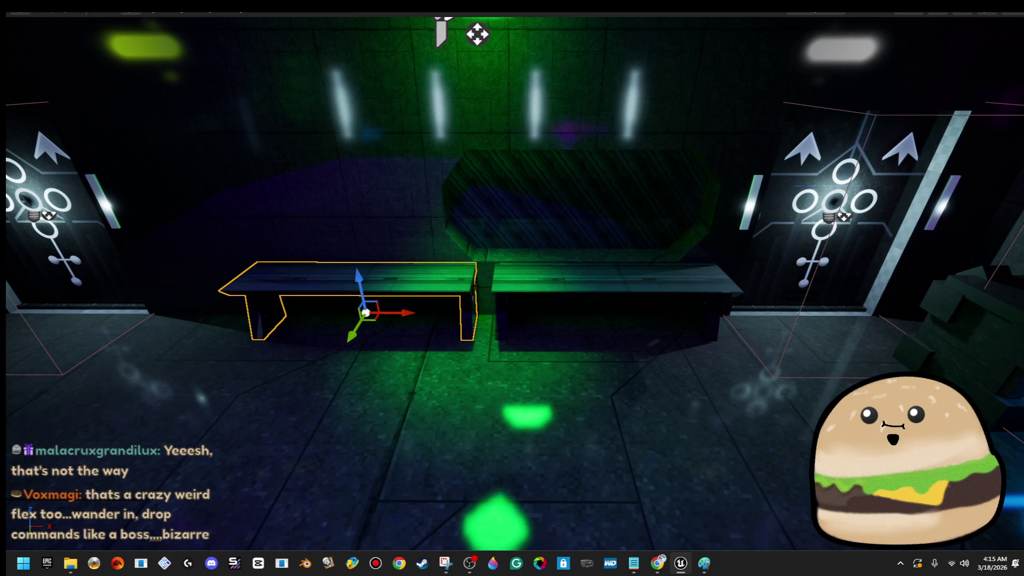
key("Delete")
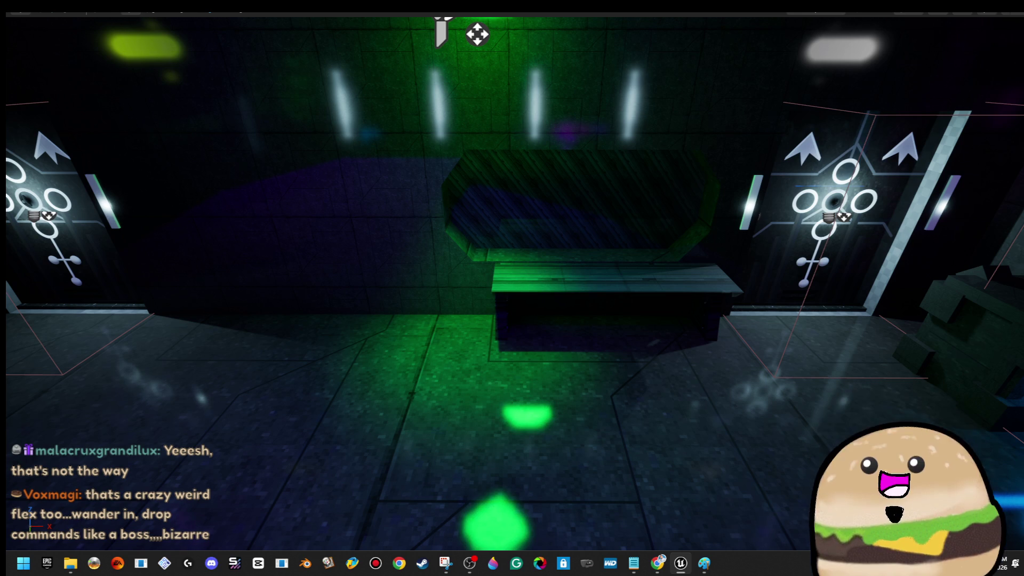
key("ctrl+z")
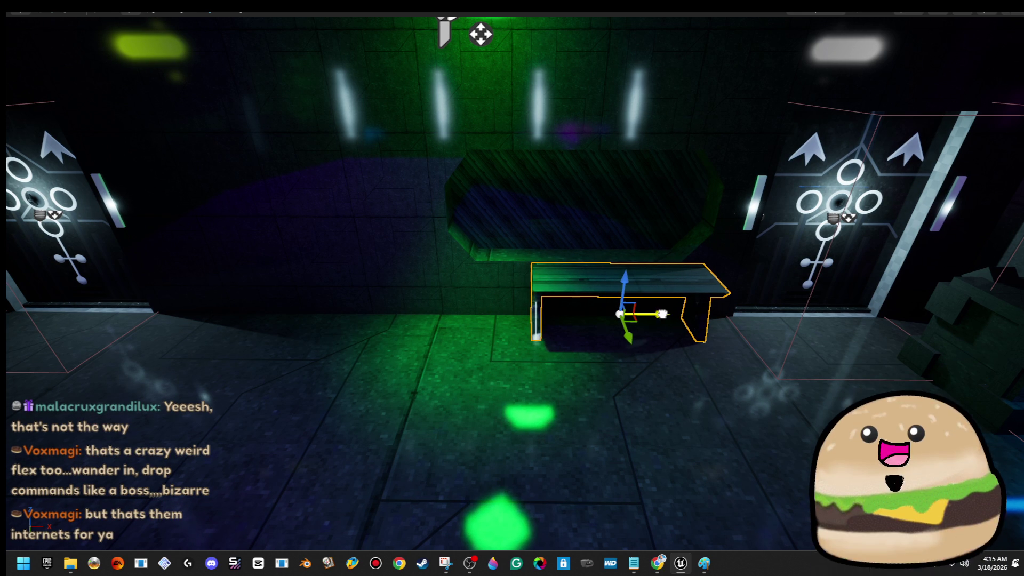
- Place a copy of the bench to the left and nudge it into line with the row
left_click_drag(663, 314, 488, 311)
key("w")
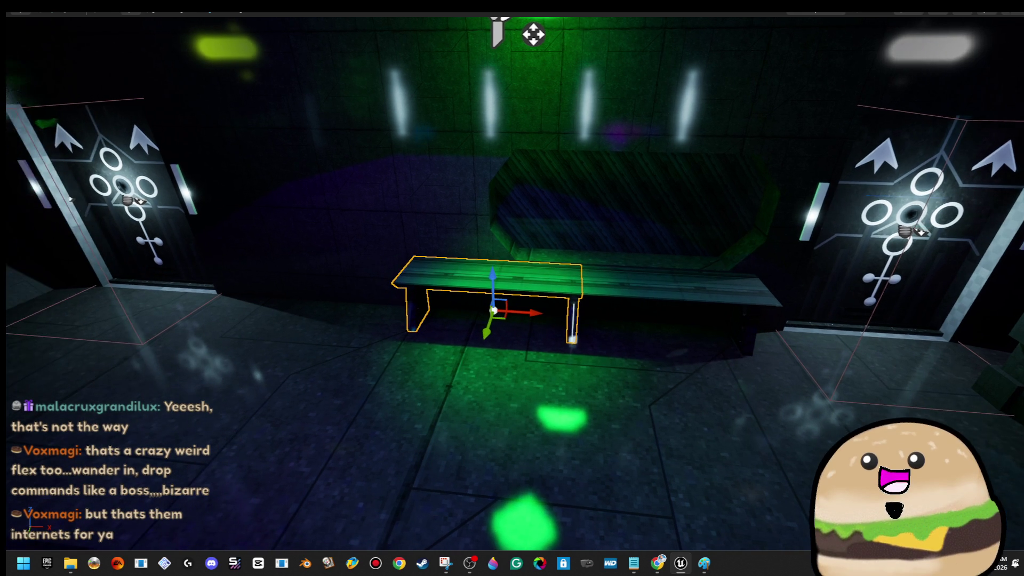
key("w")
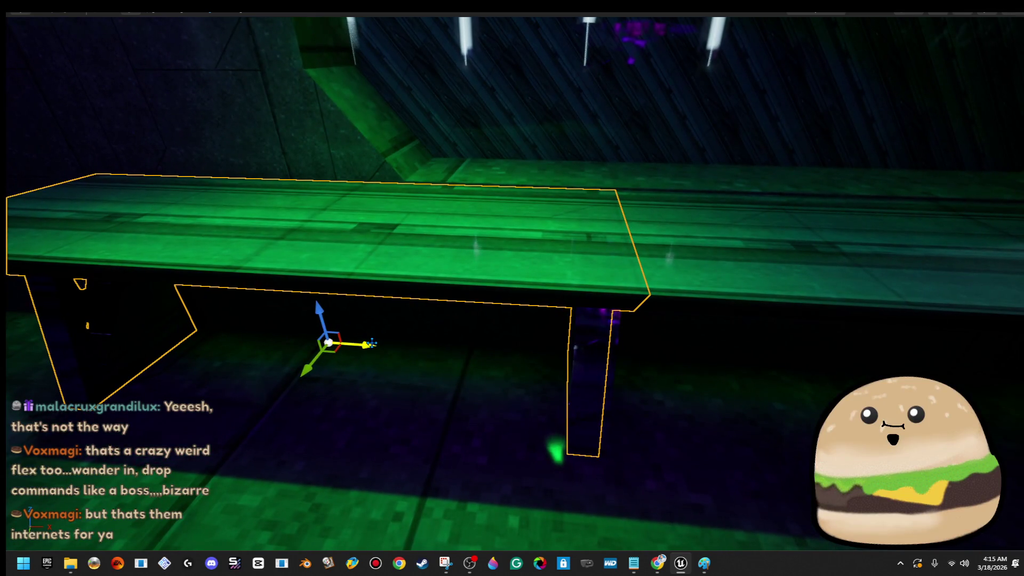
left_click_drag(370, 342, 338, 342)
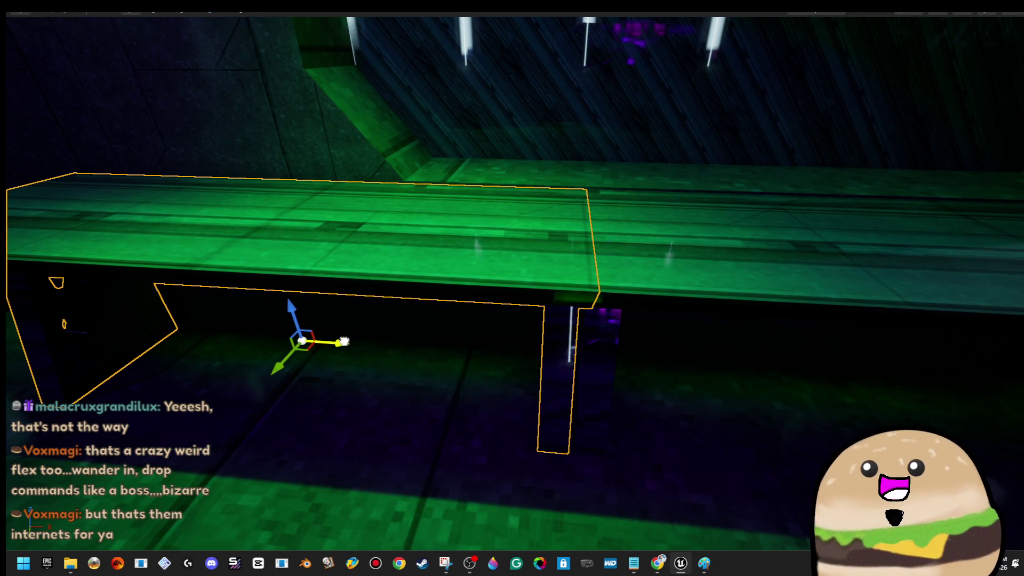
key("s")
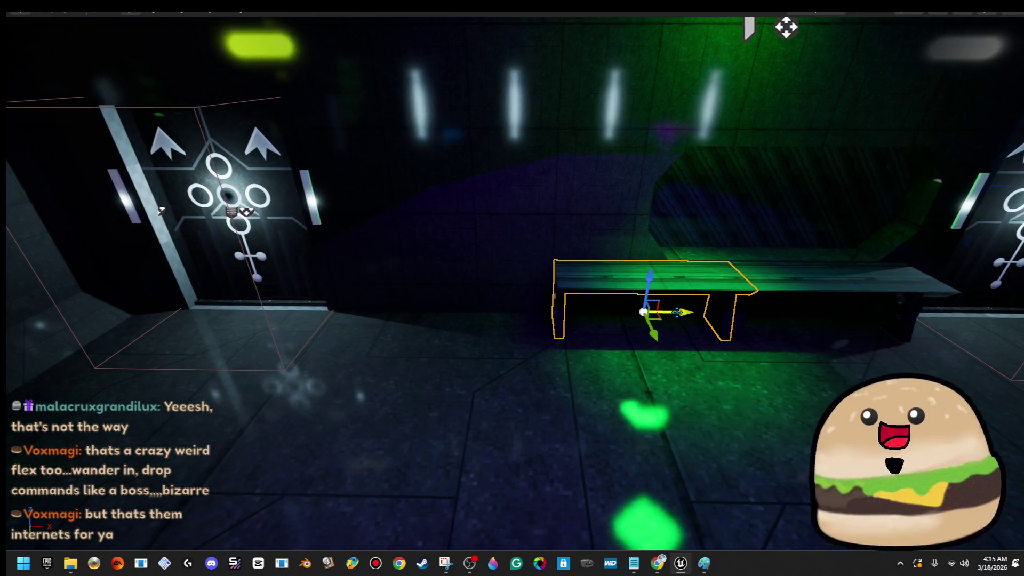
left_click_drag(470, 307, 476, 309)
key("w")
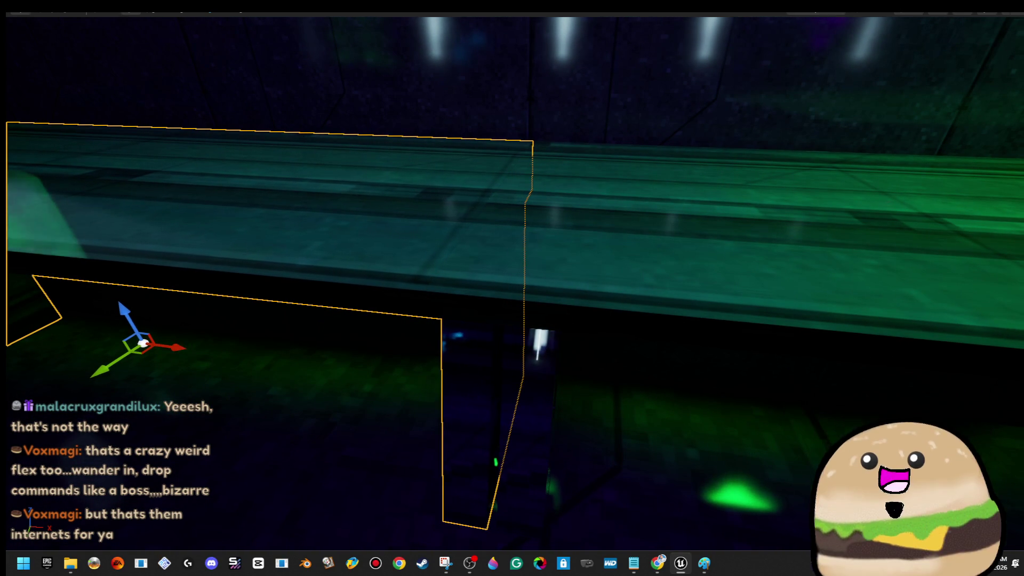
key("s")
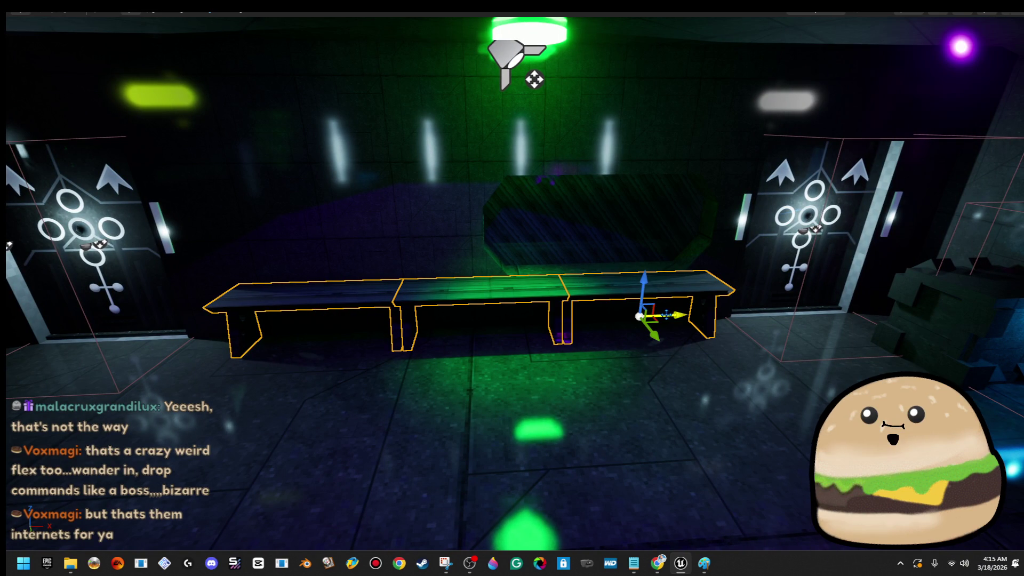
left_click_drag(663, 316, 654, 318)
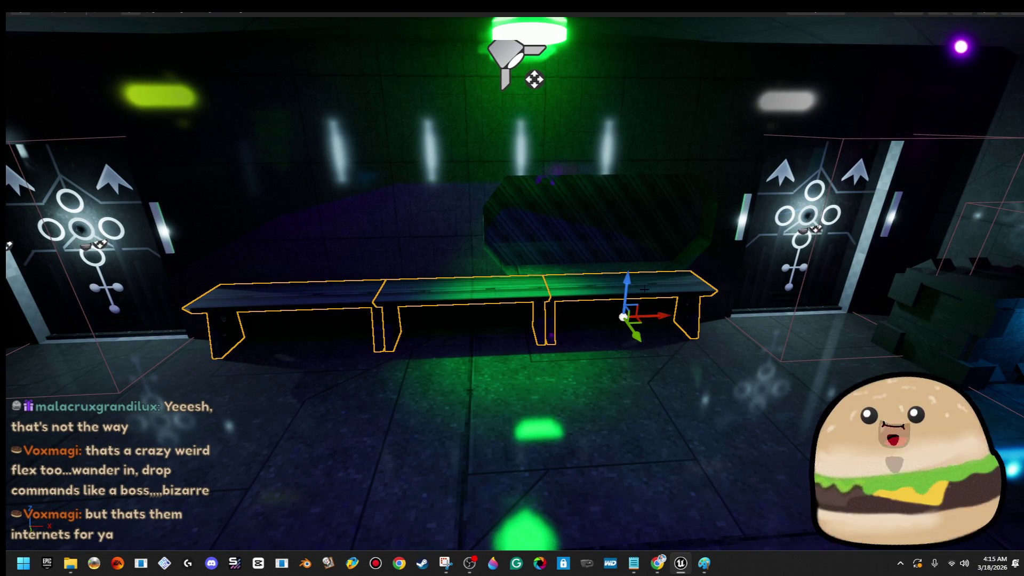
- Select the room brush and exit the fullscreen viewport back to the full editor (F11)
key("w")
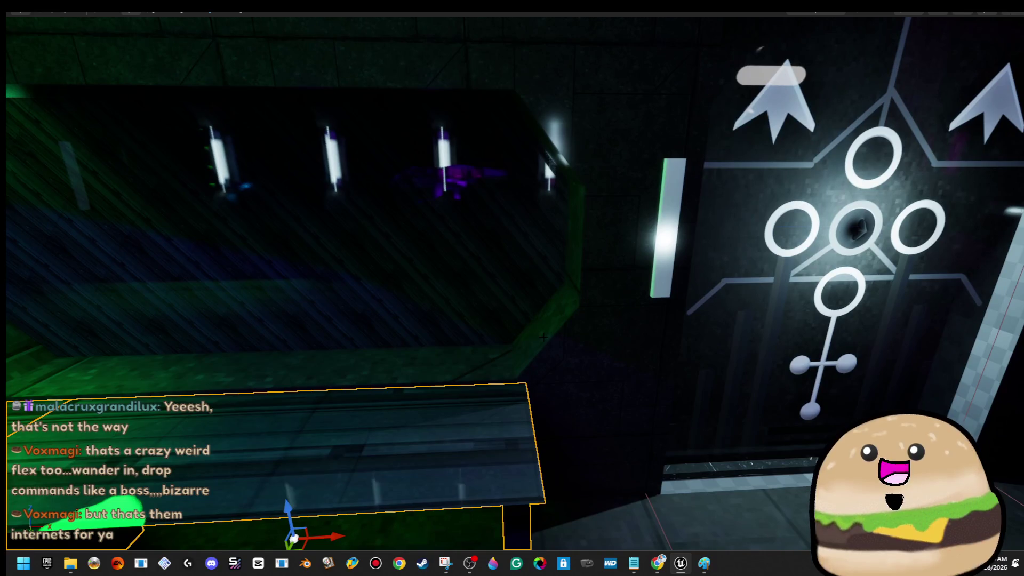
left_click(543, 159)
key("s")
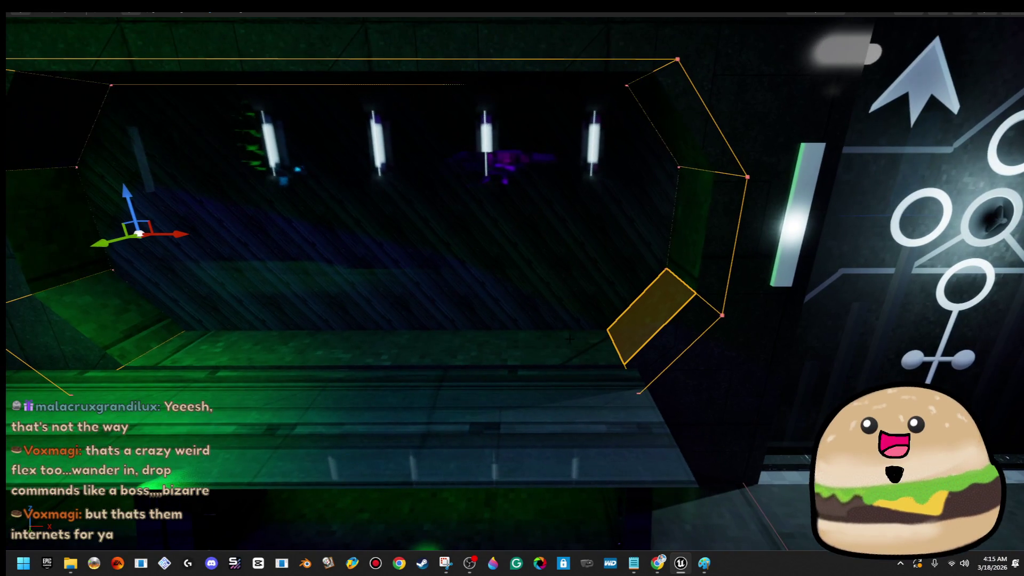
key("F11")
scroll(861, 320, "down", 5)
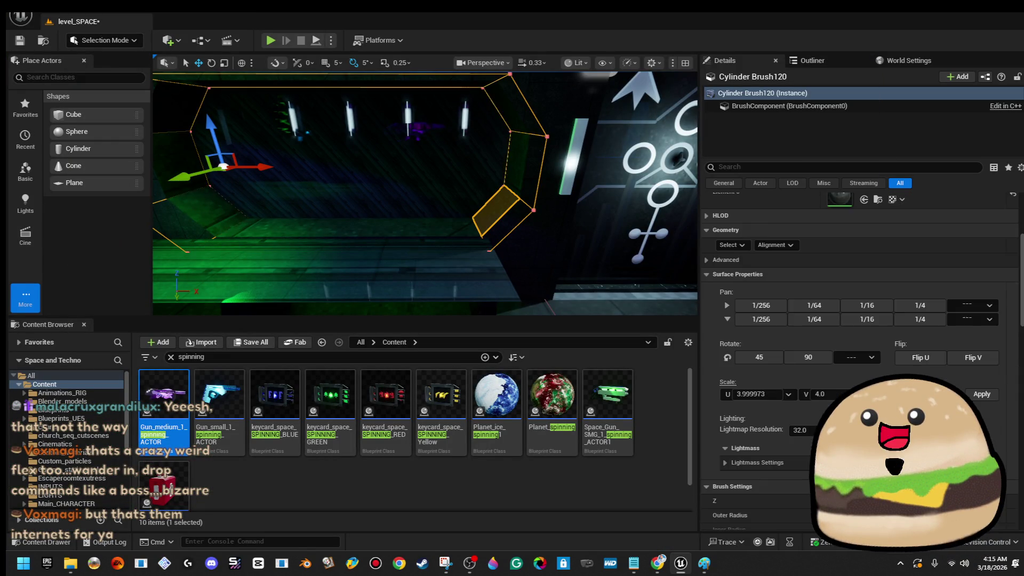
scroll(860, 320, "down", 1)
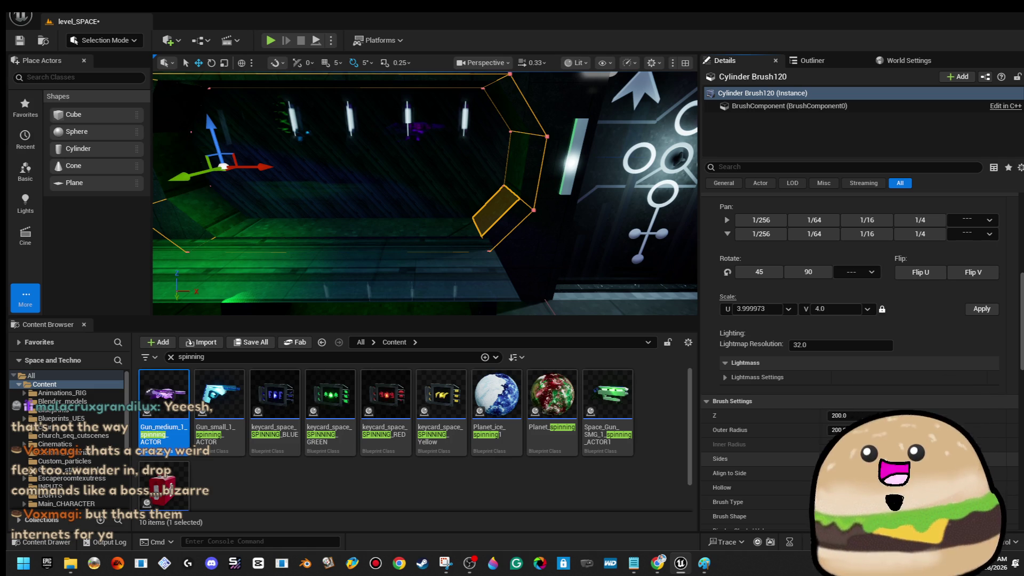
- Undo the accidental lightmap change so the cylinder brush keeps resolution 32 with 4×4 texture scale
key("f")
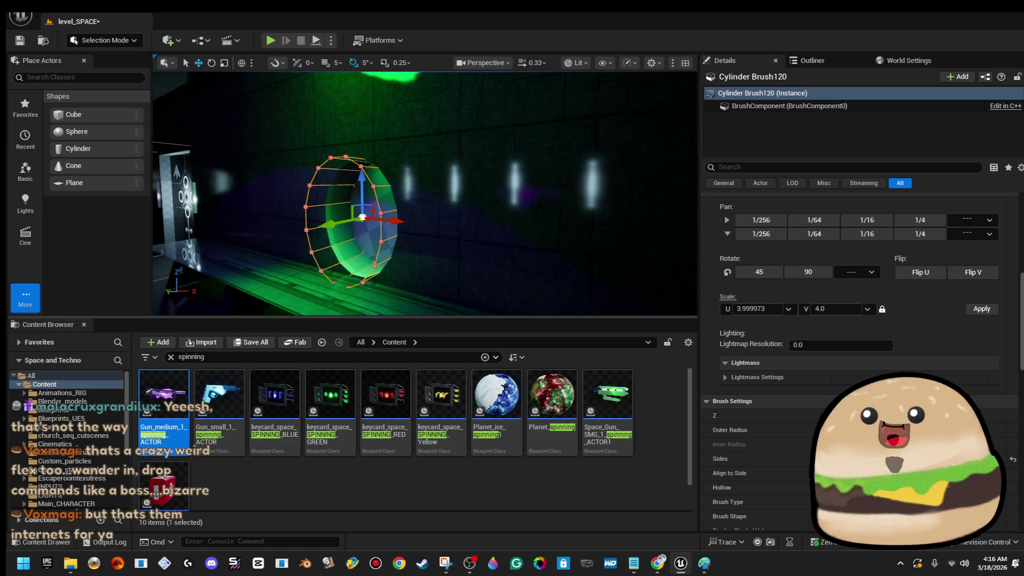
left_click_drag(424, 193, 480, 193)
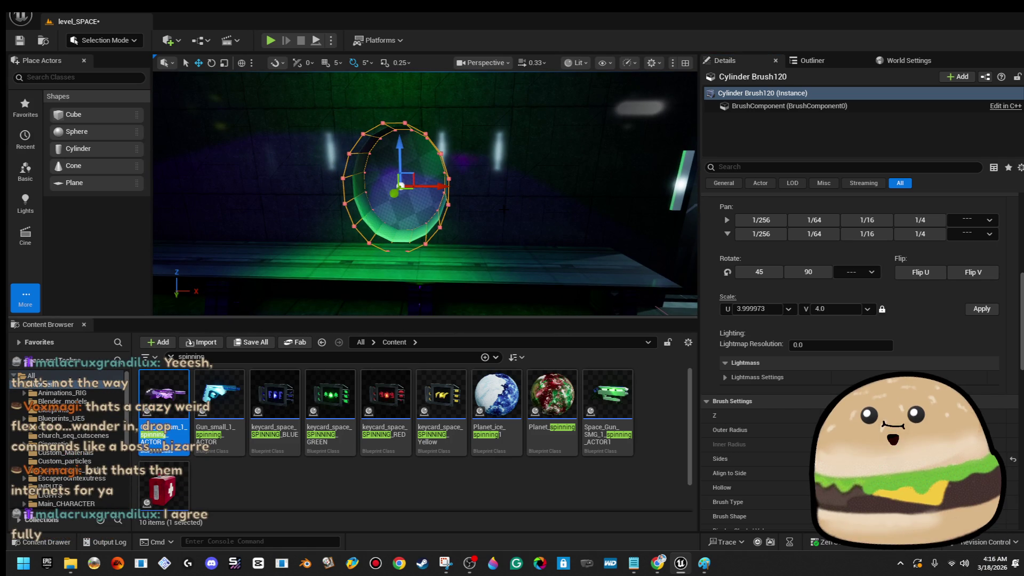
key("ctrl+z")
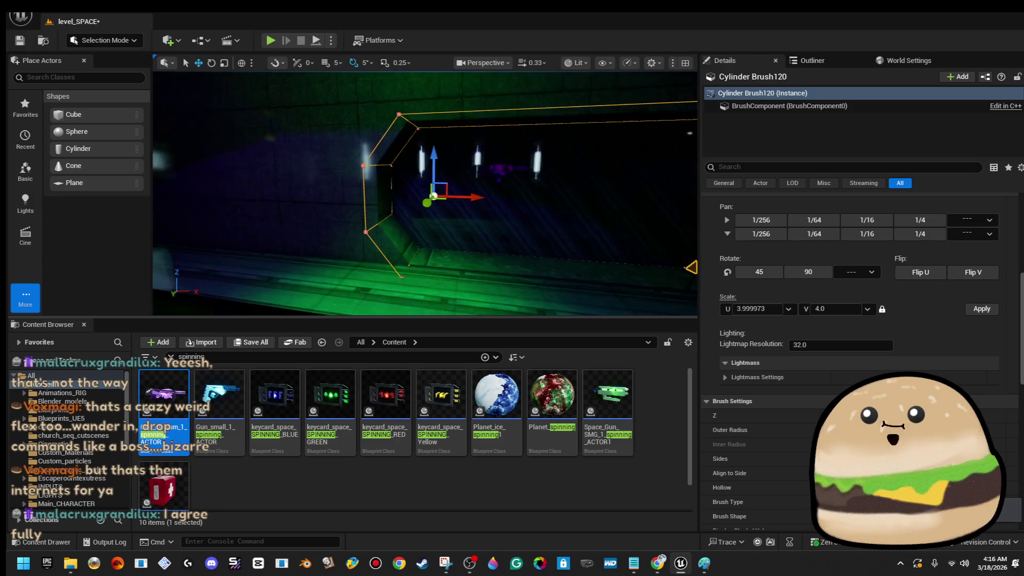
mouse_move(425, 192)
left_mouse_down()
mouse_move(400, 188)
mouse_move(551, 193)
left_mouse_up()
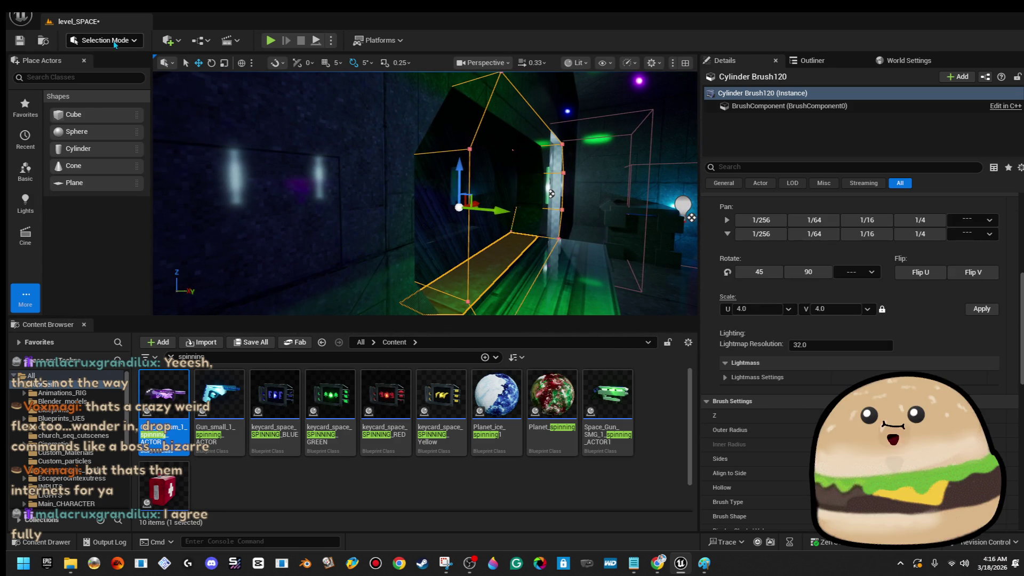
- In brush face editing, pull out the cylinder's end face to lengthen the corridor
left_click(145, 130)
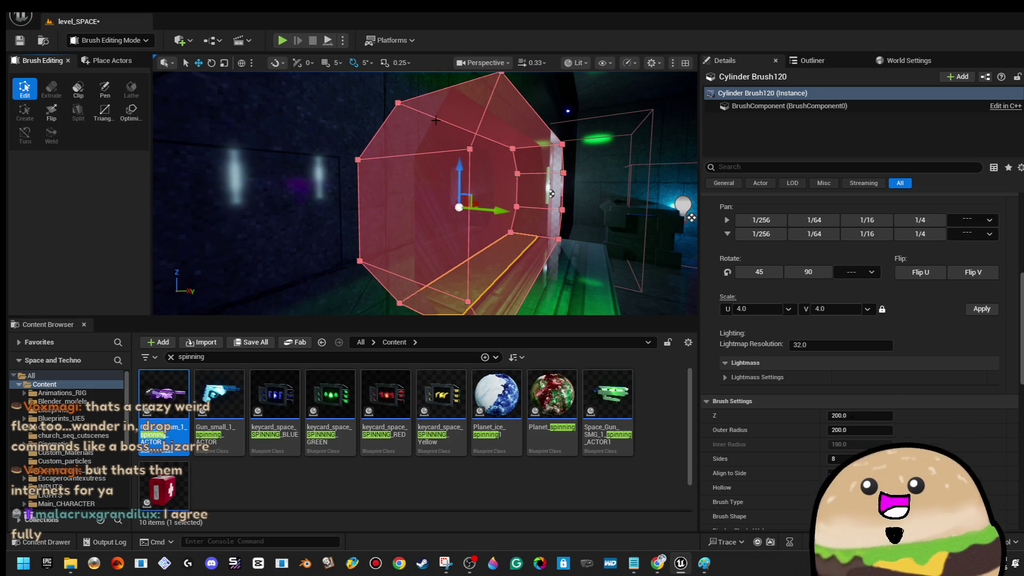
left_click(444, 250, "ctrl")
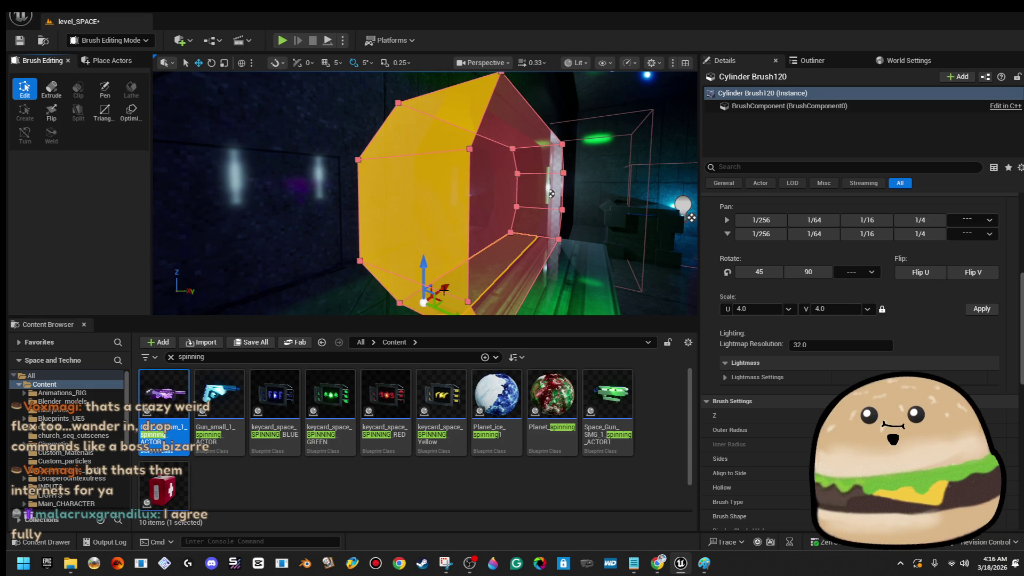
left_click_drag(551, 194, 464, 200)
left_click_drag(606, 210, 364, 195)
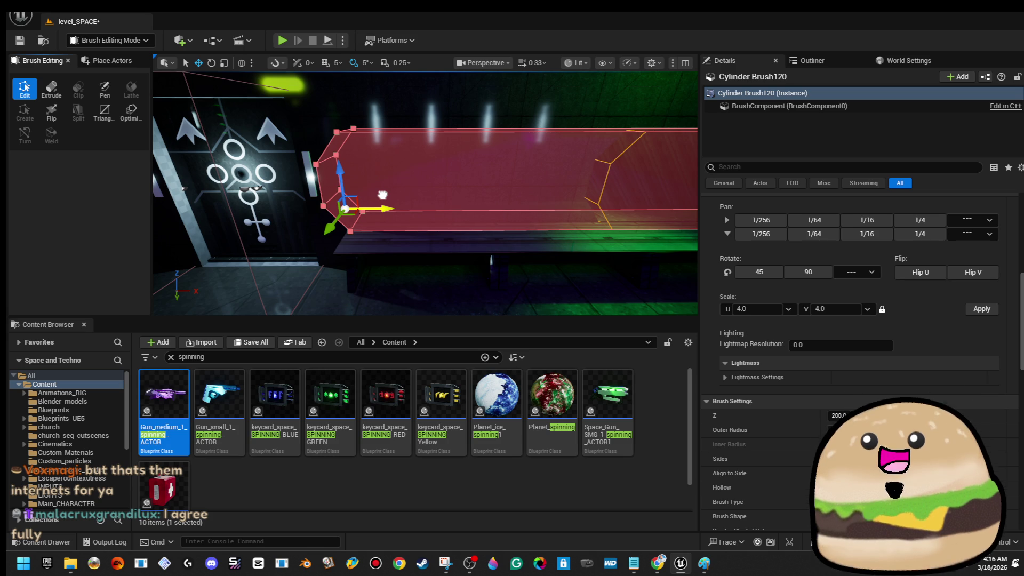
mouse_move(382, 195)
left_mouse_down()
mouse_move(548, 197)
mouse_move(528, 214)
left_mouse_up()
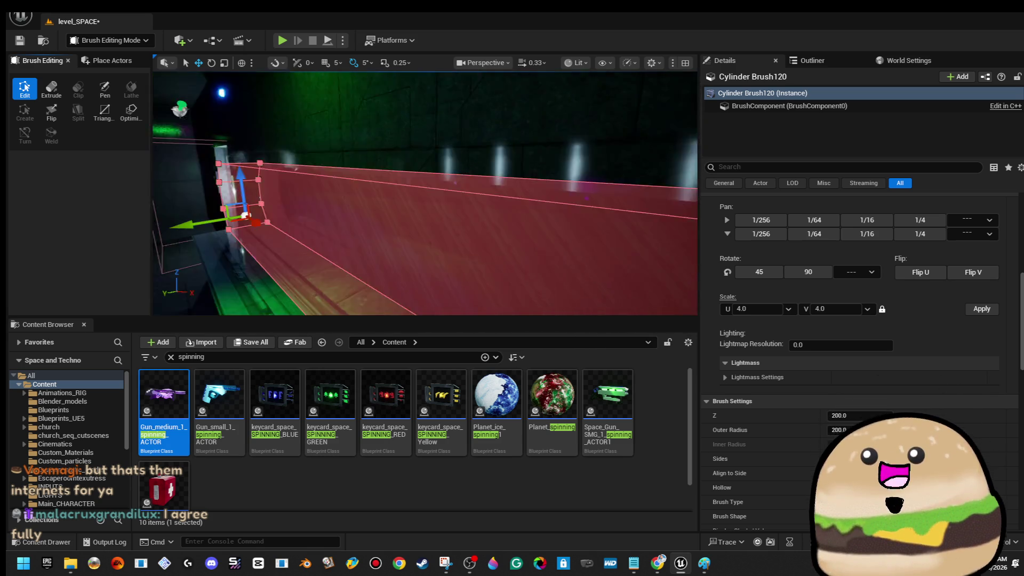
left_click_drag(497, 176, 358, 168)
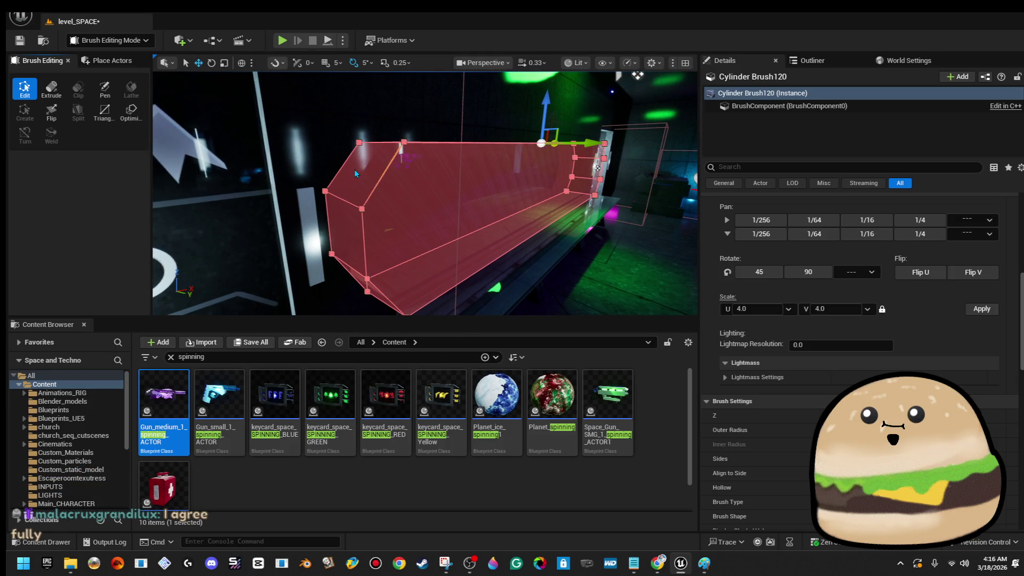
- Inspect the corridor brush's far end and the adjoining blue brush volume, reselecting the cylinder
left_click(370, 167, "ctrl")
left_click_drag(371, 167, 388, 189)
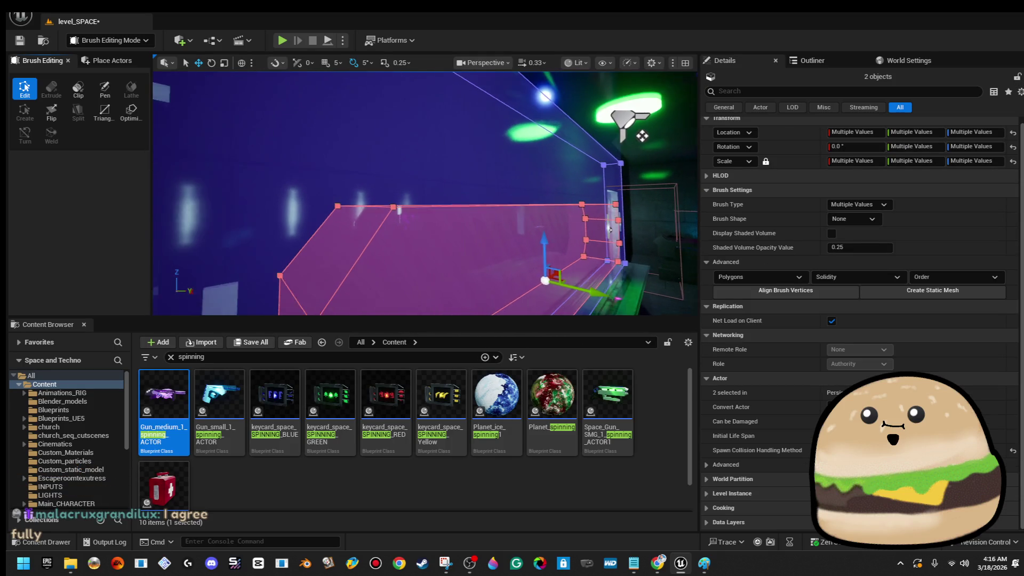
left_click(388, 190, "ctrl")
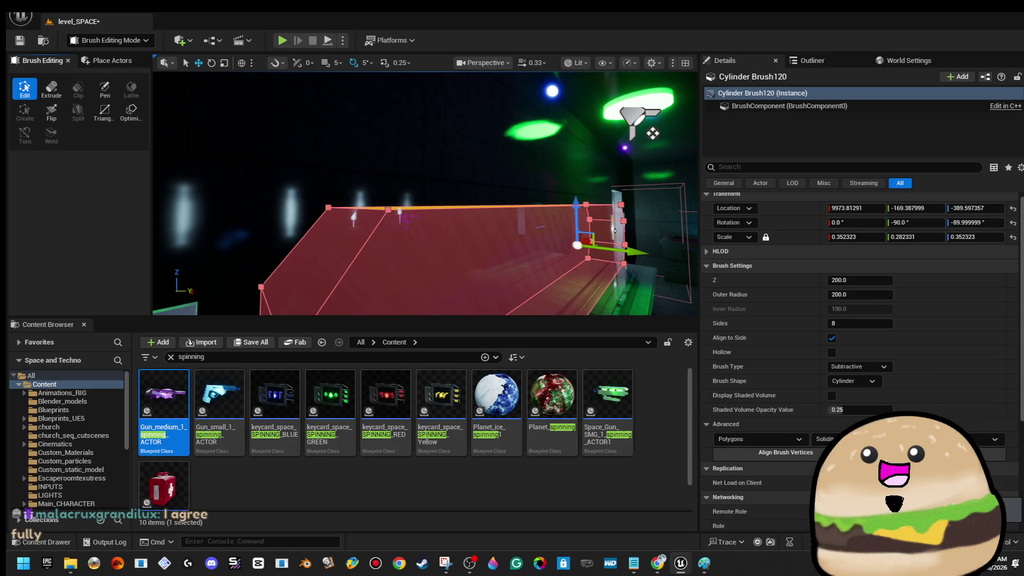
key("f")
mouse_move(387, 190)
left_mouse_down()
mouse_move(417, 197)
mouse_move(675, 119)
left_mouse_up()
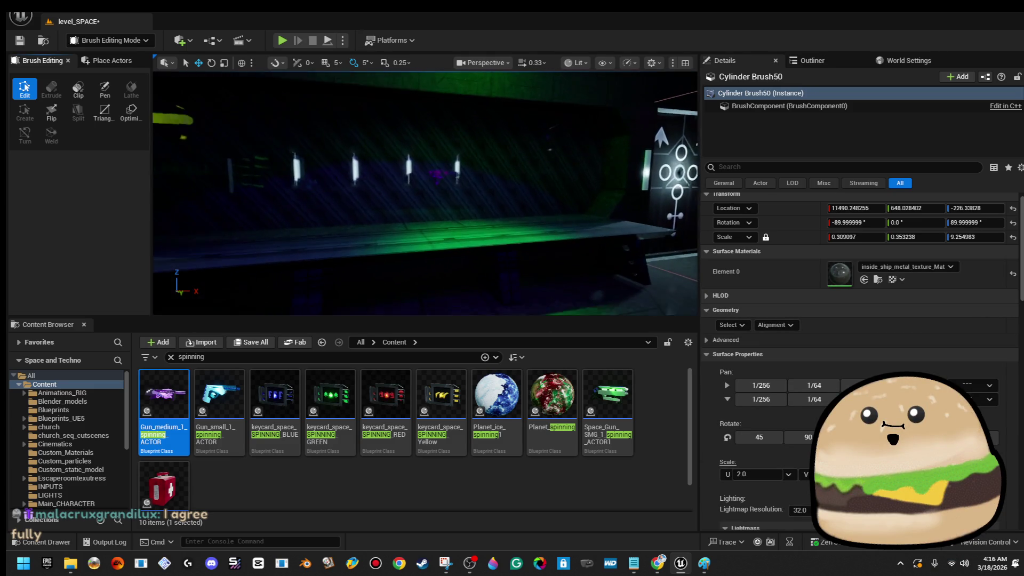
left_click(543, 213)
mouse_move(526, 184)
left_mouse_down()
mouse_move(682, 250)
mouse_move(255, 236)
left_mouse_up()
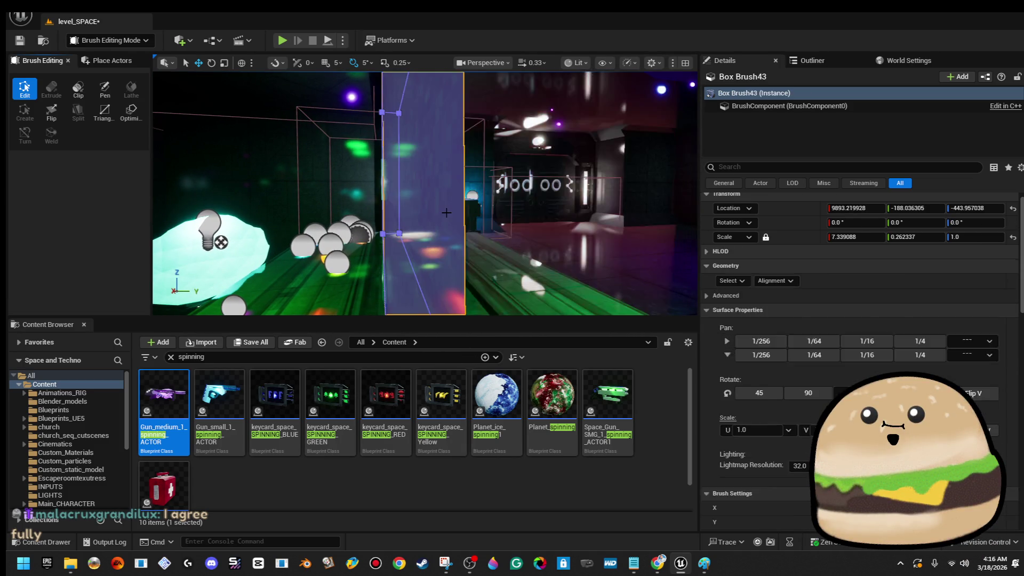
- Check the nearby thin box wall, space table prop, red corridor wall and floor brush
left_click(446, 212)
mouse_move(446, 212)
left_mouse_down()
mouse_move(419, 220)
mouse_move(359, 170)
left_mouse_up()
left_click(419, 222)
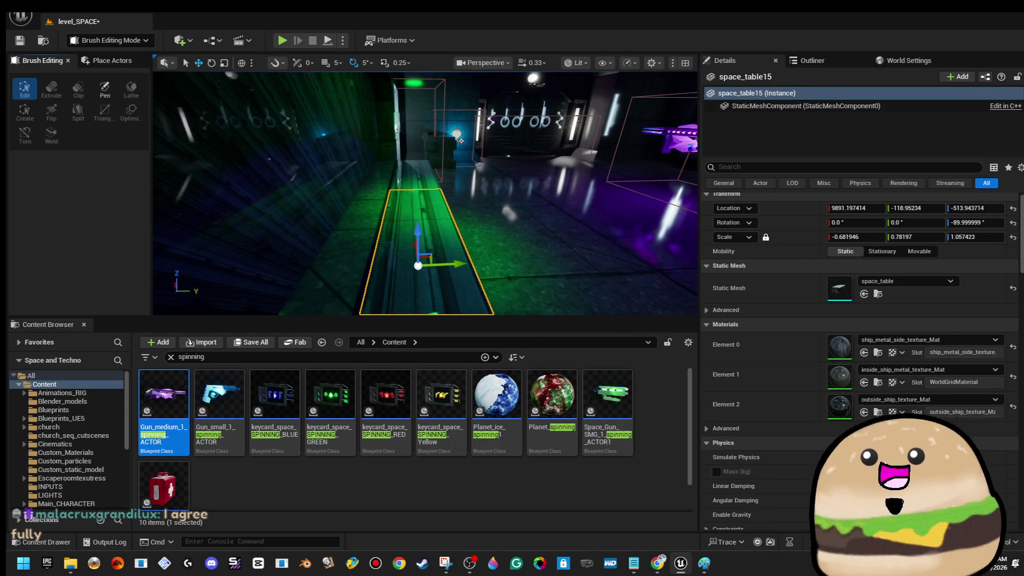
left_click(359, 171)
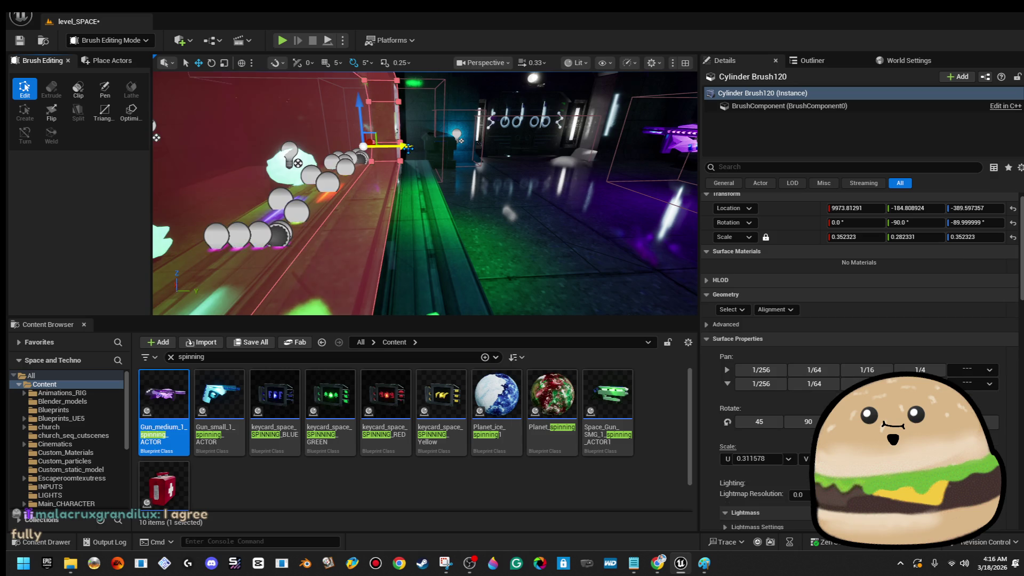
left_click(433, 264)
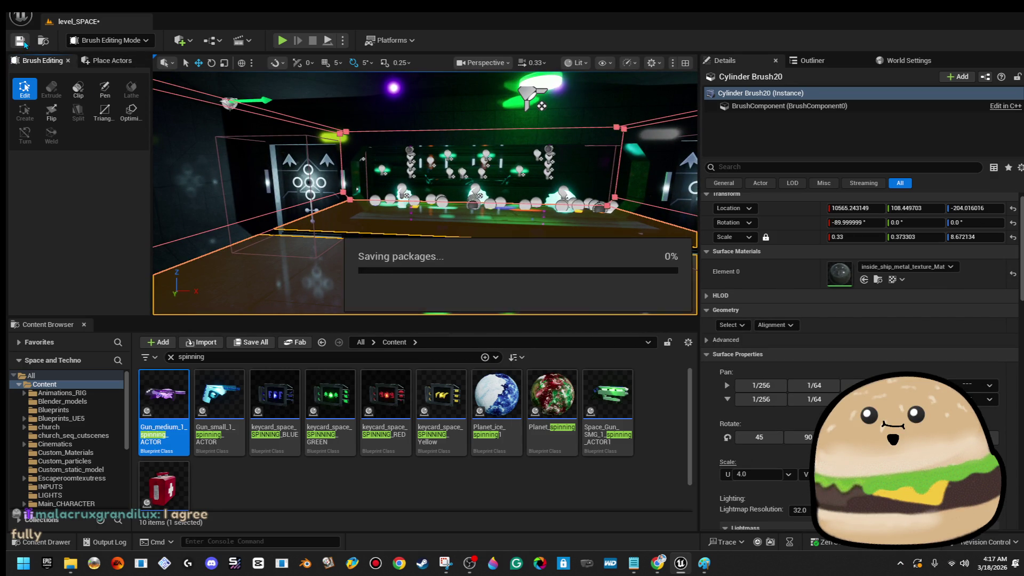
- Fly out through the wall into space toward the neon structures, clearing the selection
key("w")
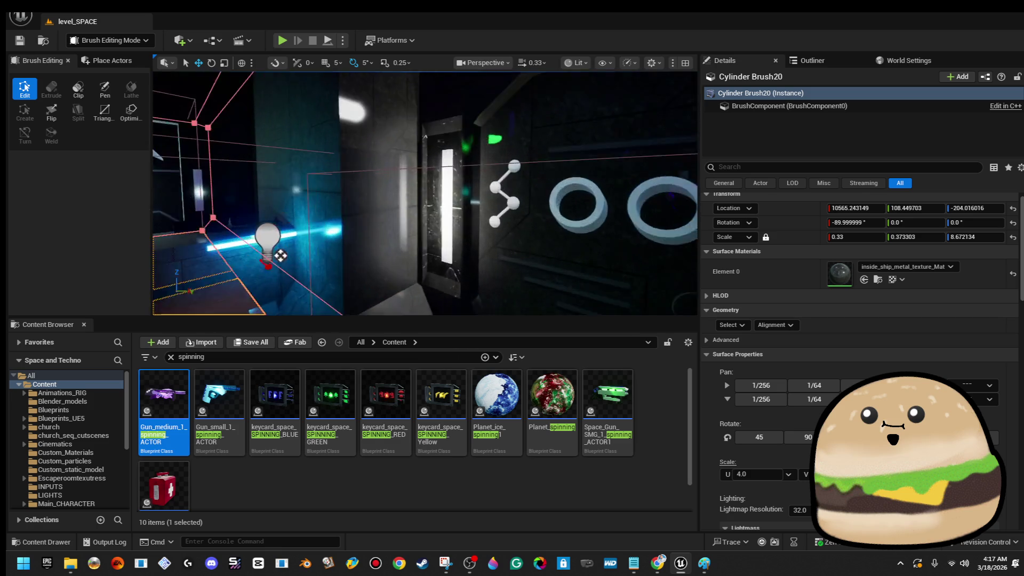
key("w")
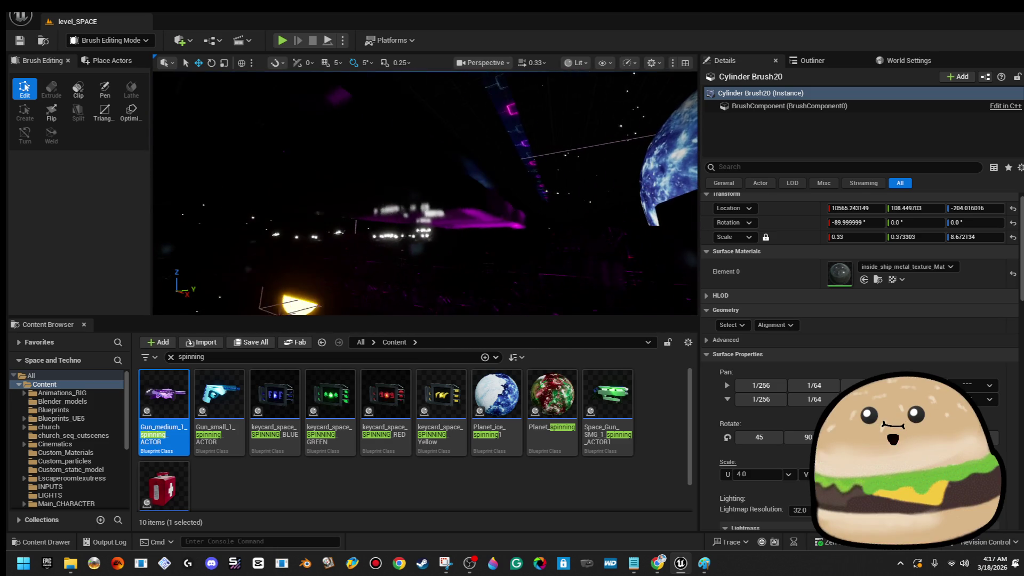
key("w")
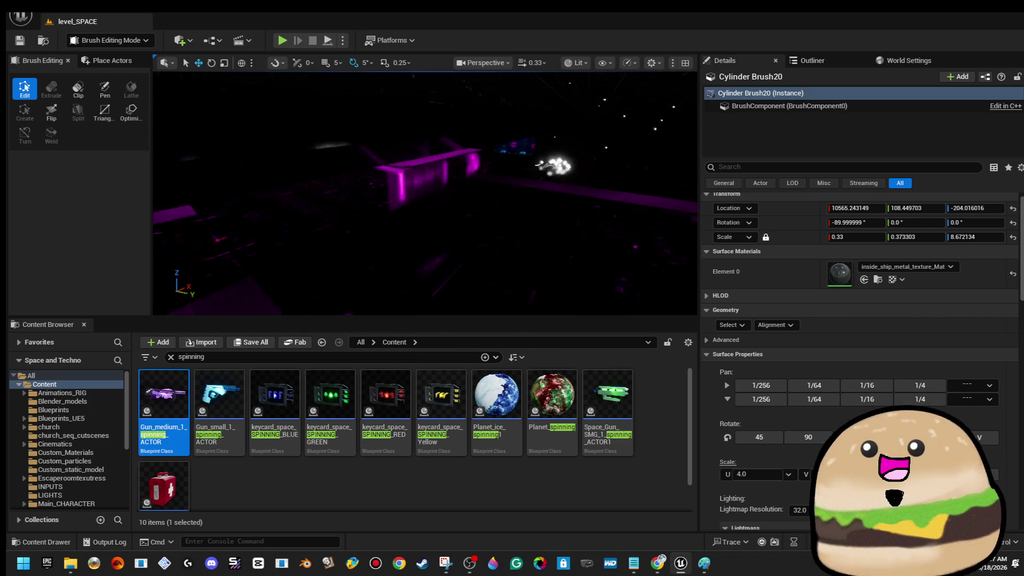
key("w")
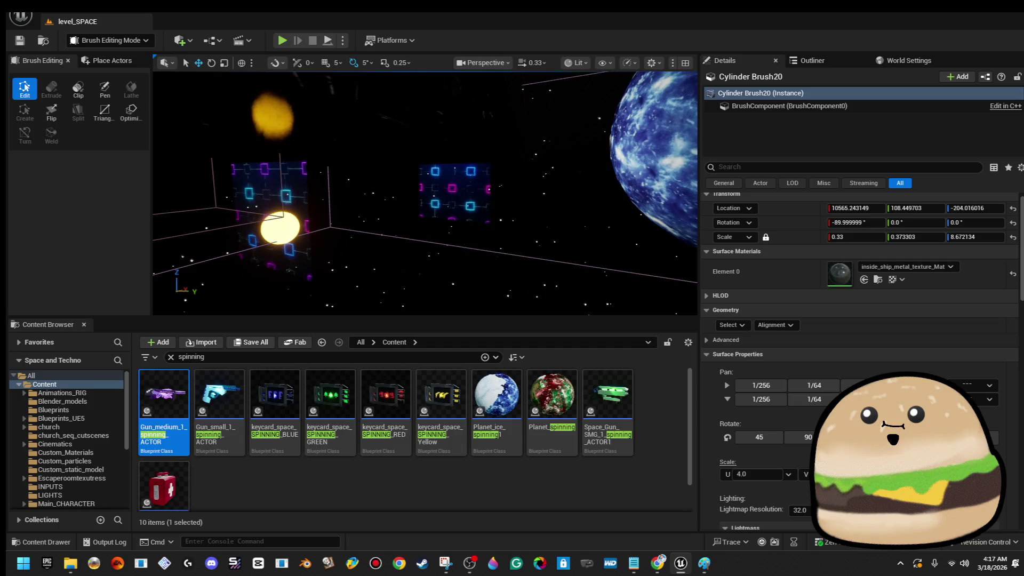
key("Escape")
key("w")
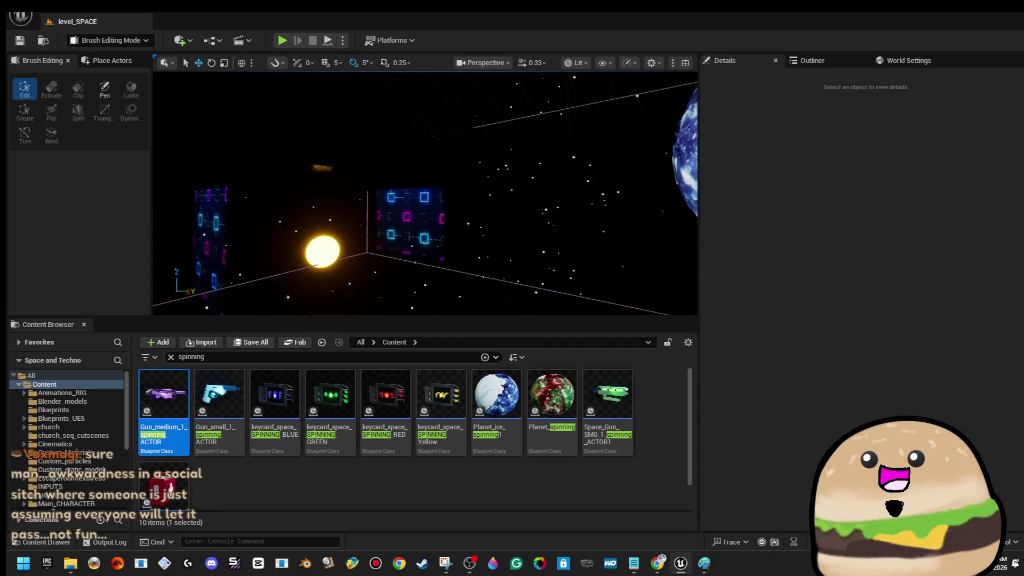
key("w")
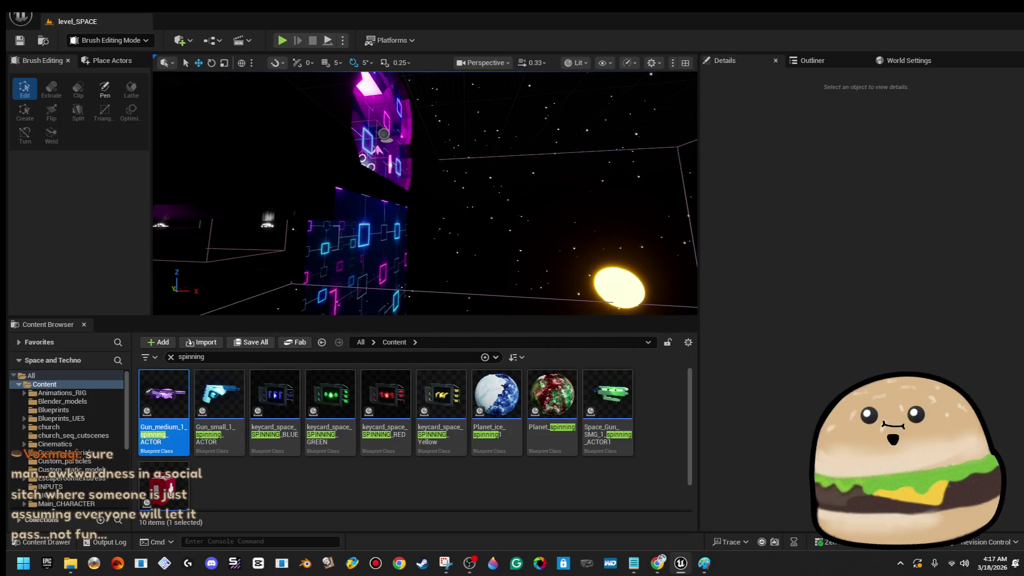
- Inspect the floating neon brushes, a wall piece and the purple floor slab up close
left_click(384, 134)
key("f")
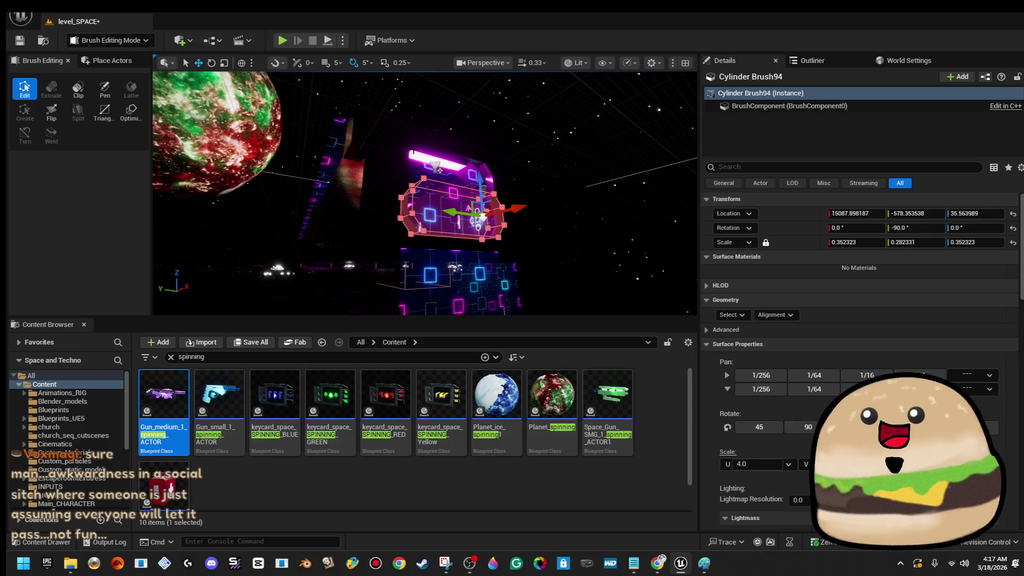
left_click(449, 303)
left_click(429, 276)
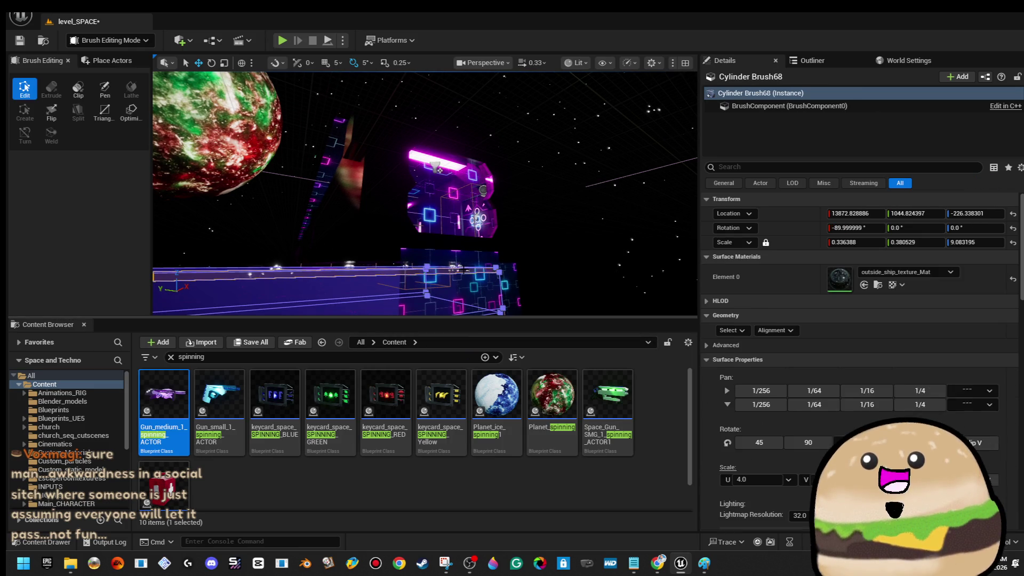
left_click(435, 166)
key("f")
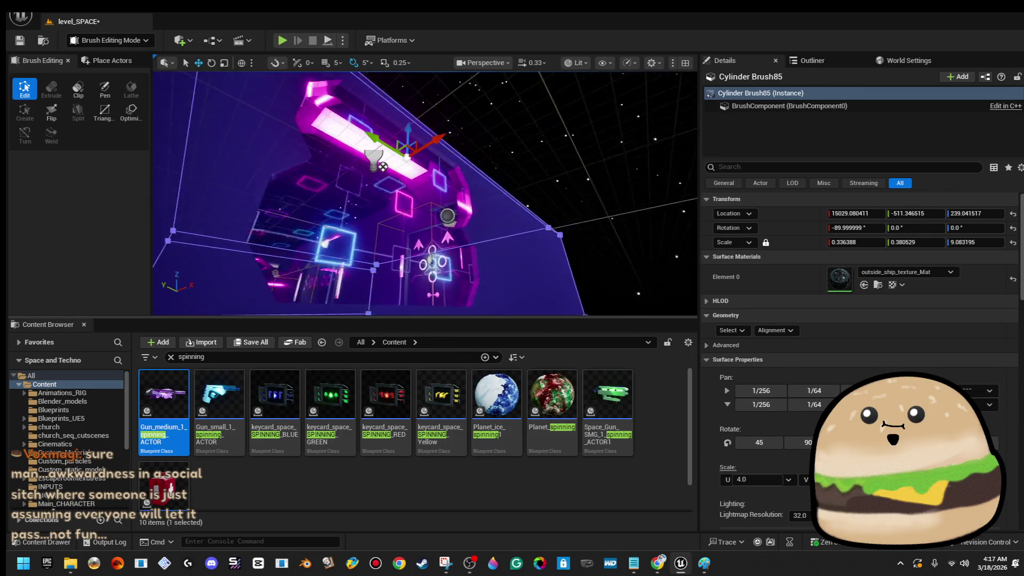
- Select the Cylinder Brush86 wall brush and frame it in view
left_click(462, 246)
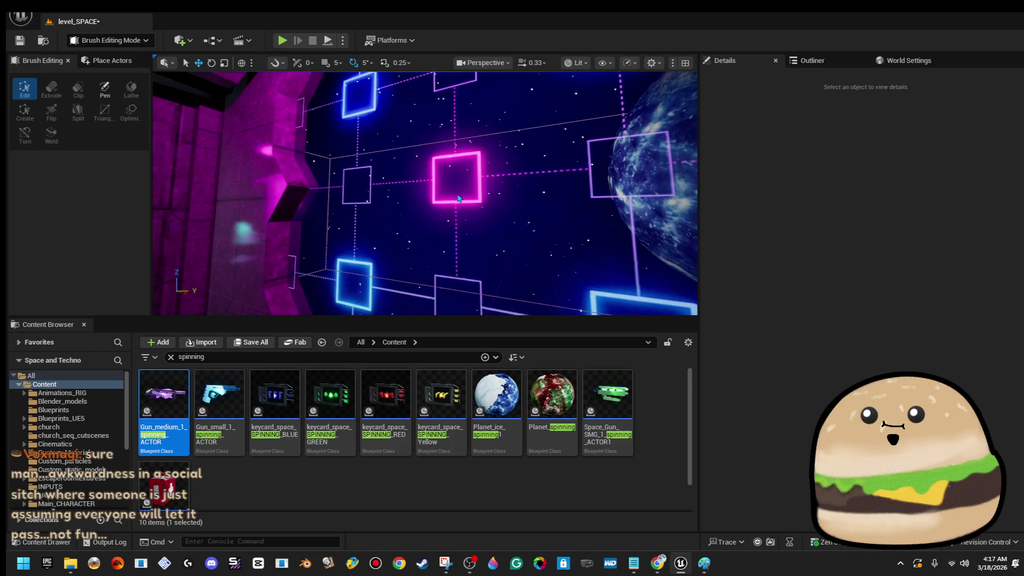
left_click_drag(458, 199, 458, 198)
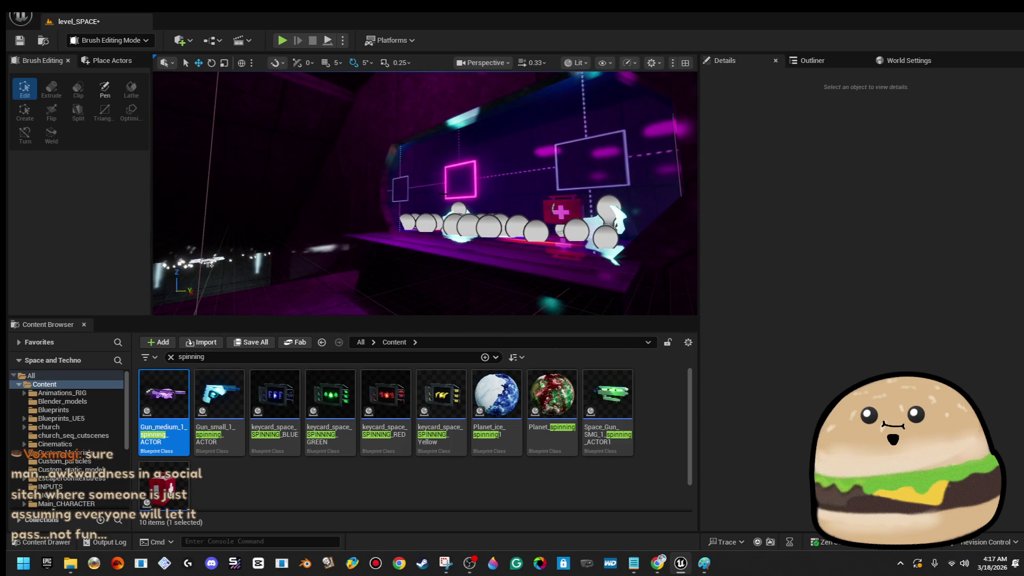
left_click(215, 112)
key("f")
- Fly through the corridors to the ring-panel wall and list the basic shapes for placing
left_click_drag(424, 193, 425, 192)
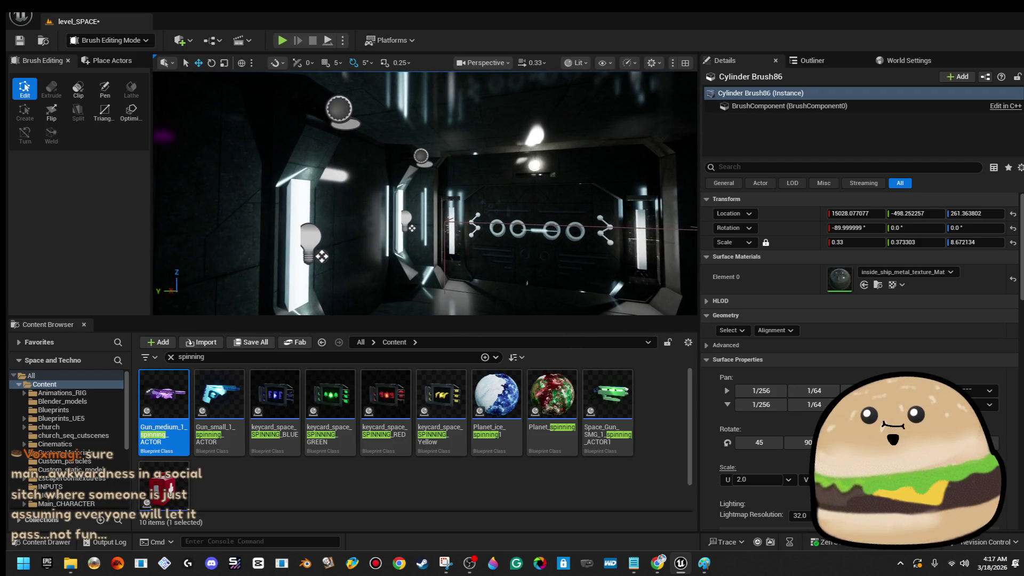
key("w")
key("w")
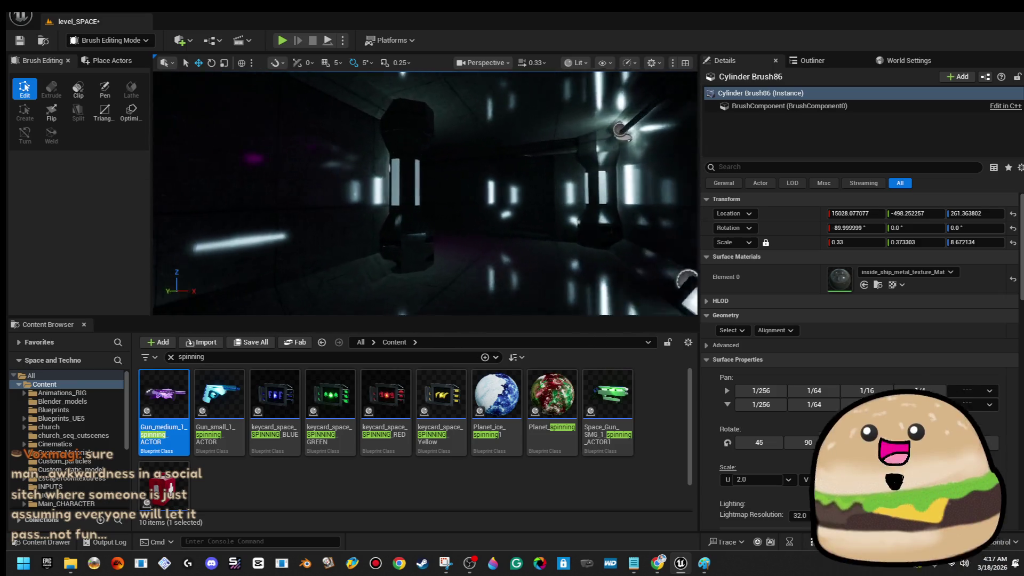
key("w")
key("w")
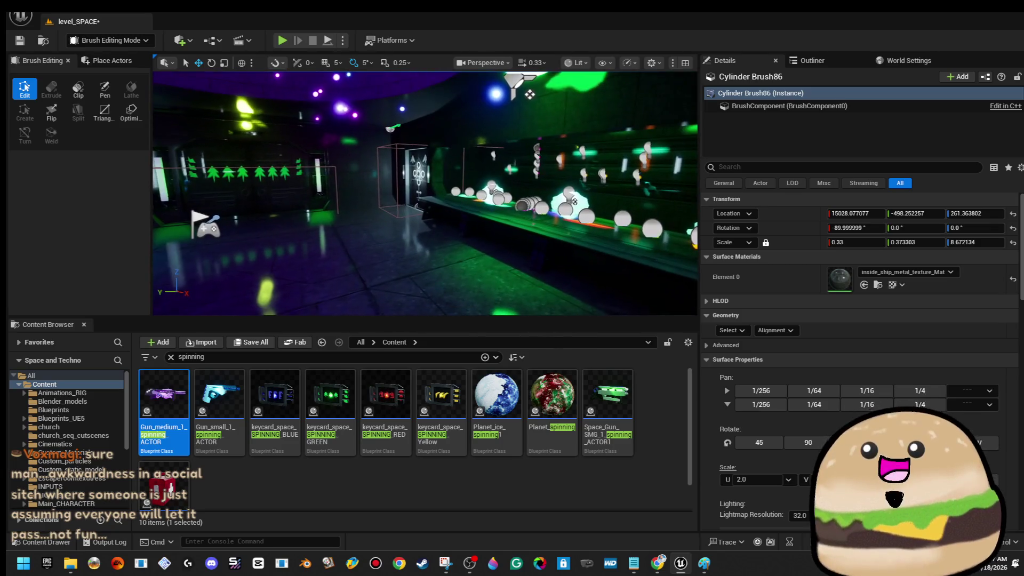
key("w")
left_click(105, 62)
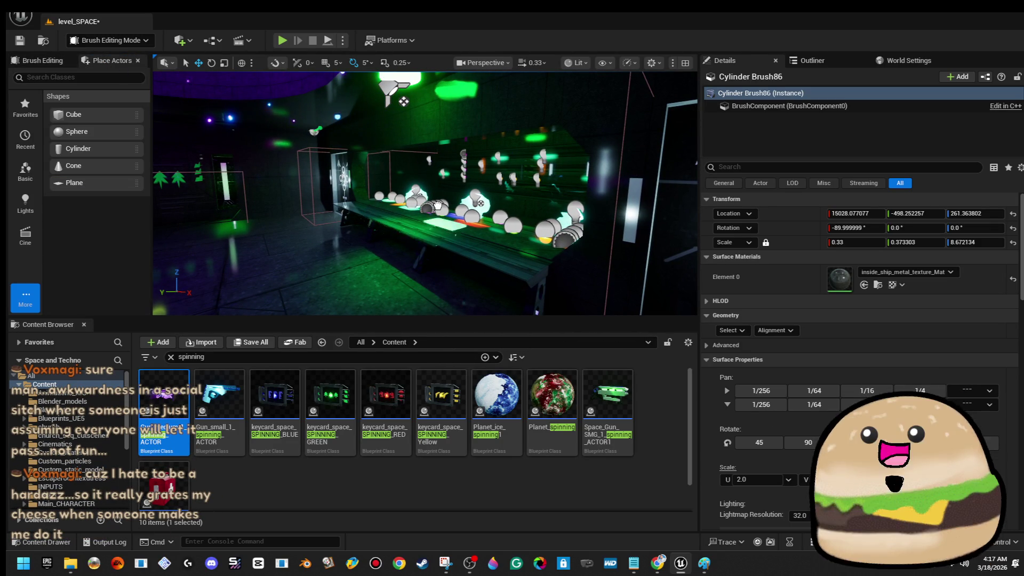
- Place a plane shape at the display bench and try the glass material on it
left_click(466, 227)
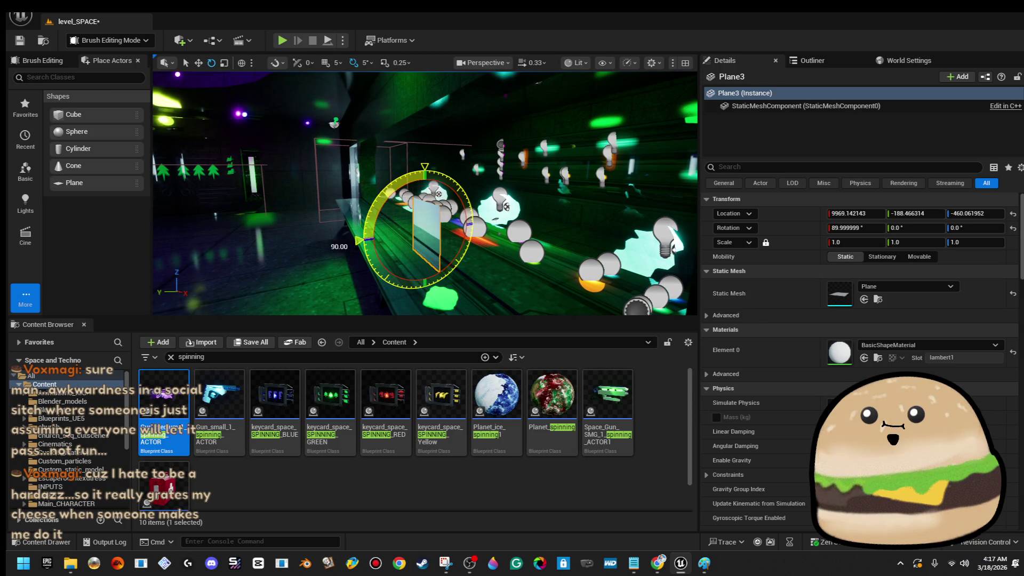
left_click_drag(422, 184, 323, 335)
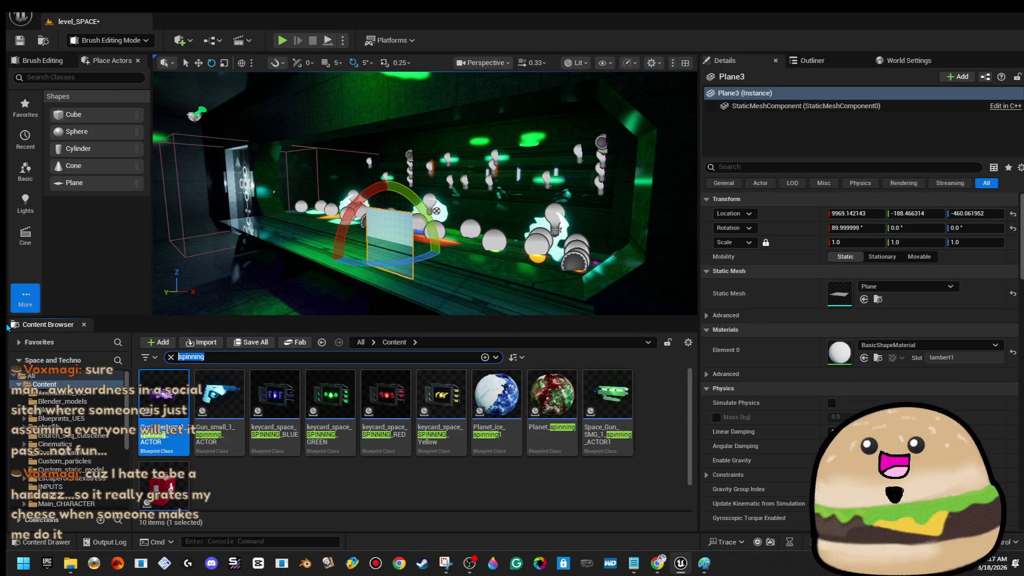
type("gla")
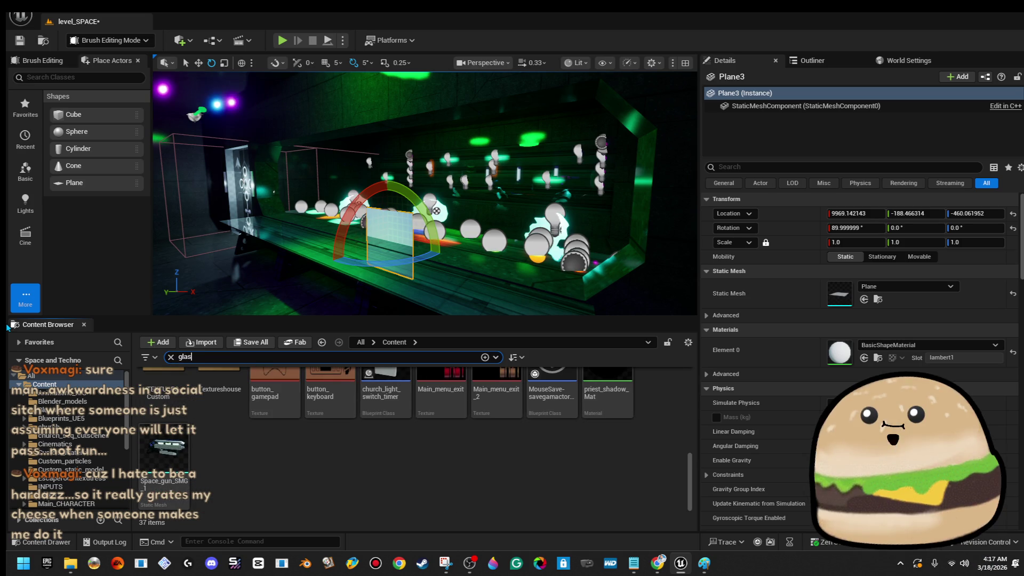
type("s")
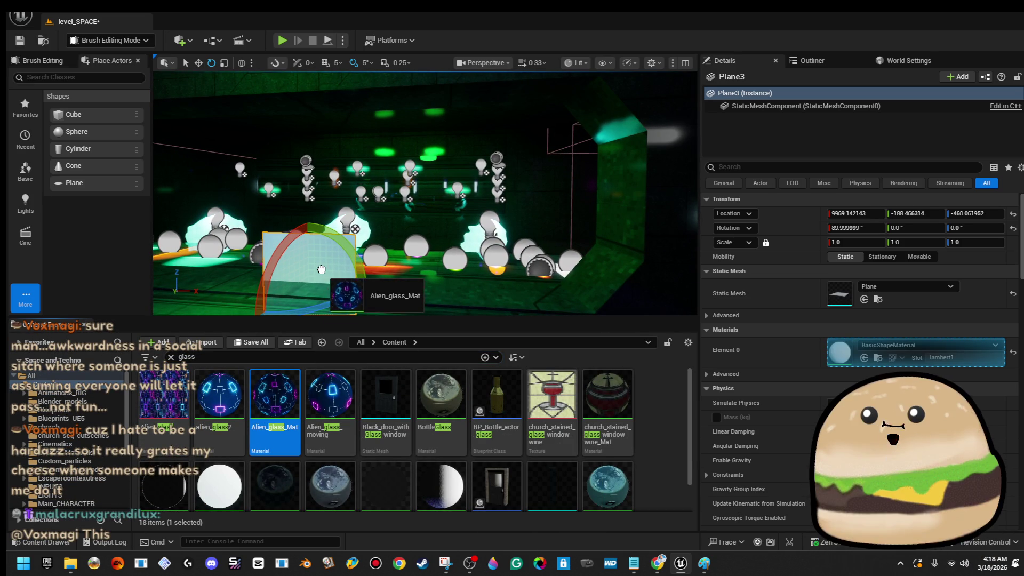
left_click_drag(322, 270, 330, 266)
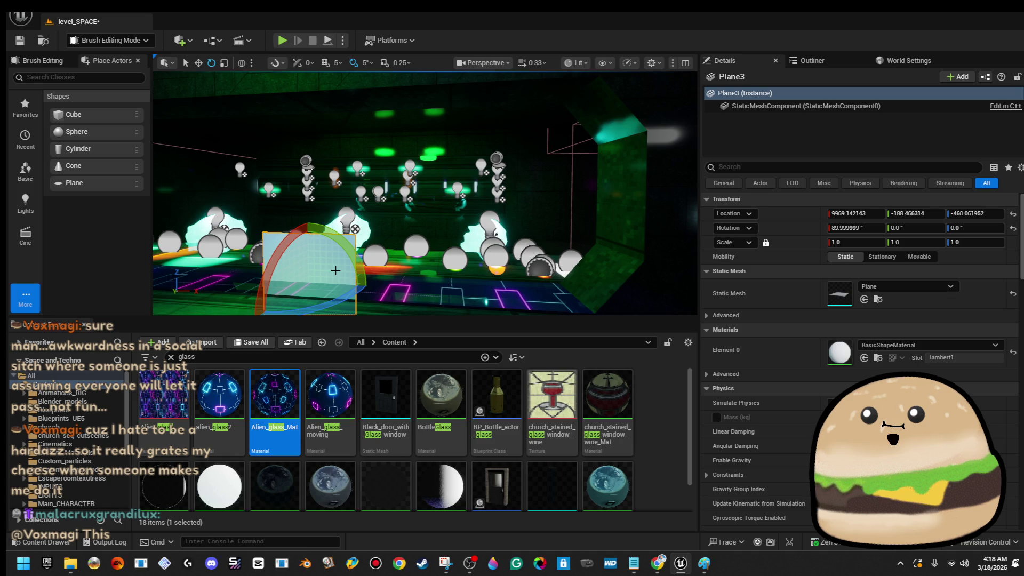
- Apply Alien_glass_Mat to the plane and scale it up about four times
left_click_drag(335, 270, 307, 397)
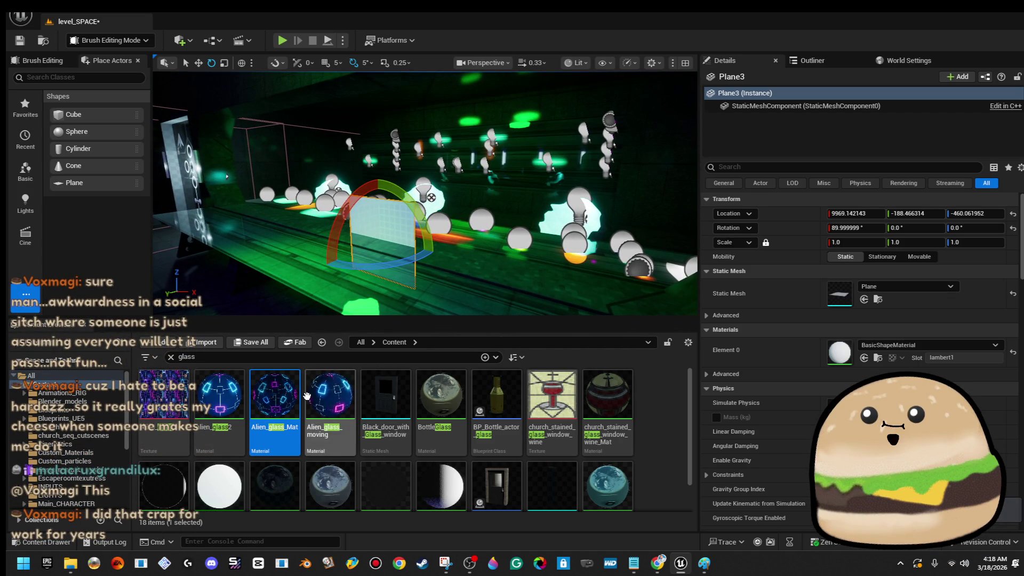
left_click_drag(877, 355, 877, 354)
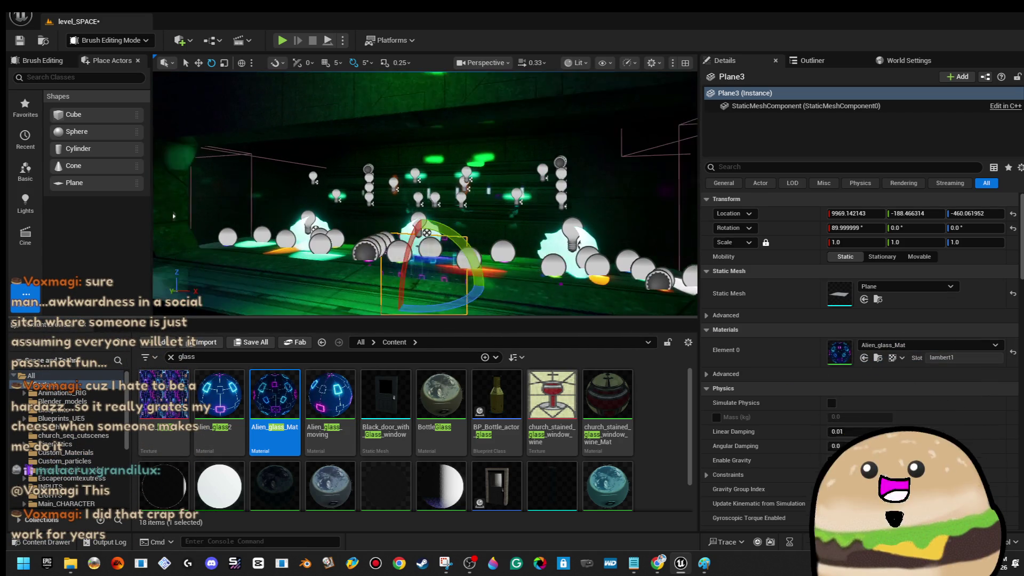
left_click_drag(480, 279, 544, 240)
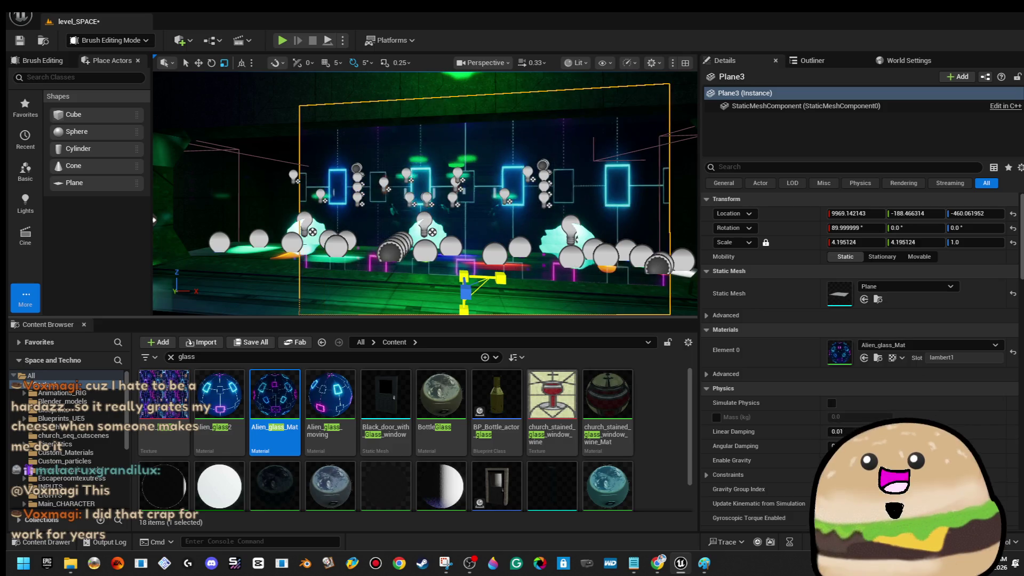
- Widen the glass plane and set it upright in front of the neon display case, checking it from several angles
left_click_drag(440, 228, 469, 220)
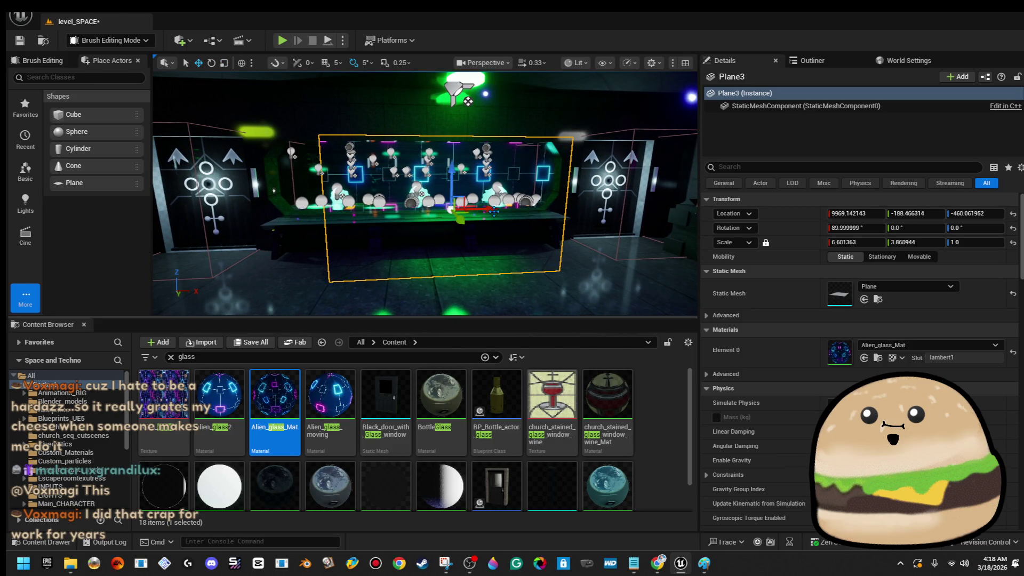
mouse_move(459, 209)
left_mouse_down()
mouse_move(428, 210)
mouse_move(485, 187)
mouse_move(466, 204)
left_mouse_up()
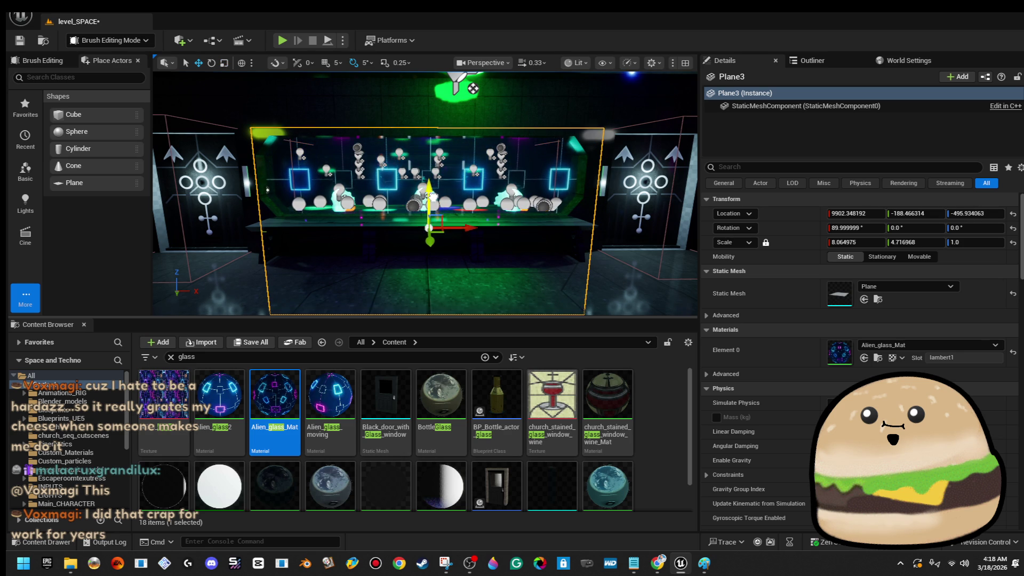
left_click_drag(440, 129, 441, 130)
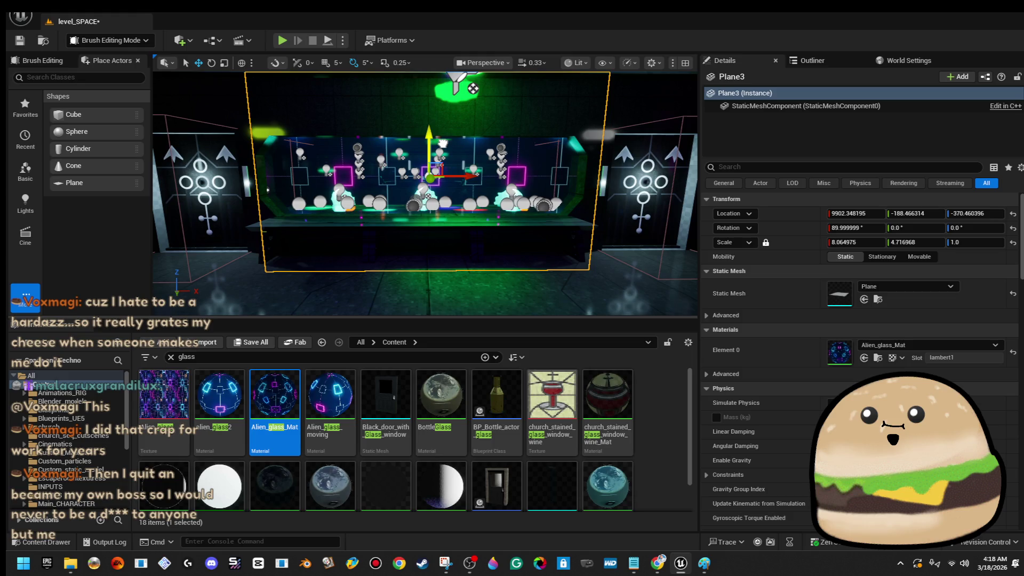
key("d")
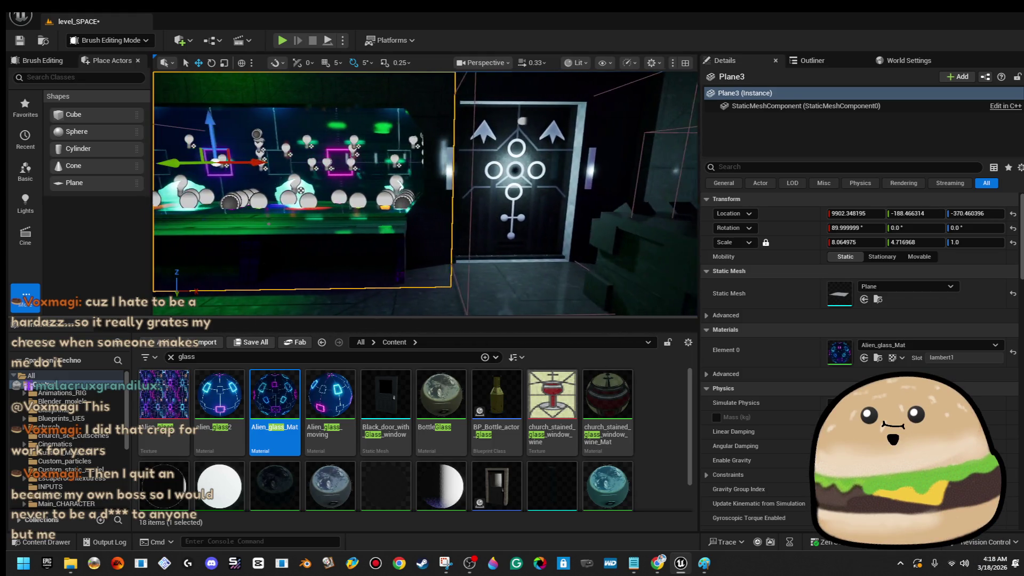
key("a")
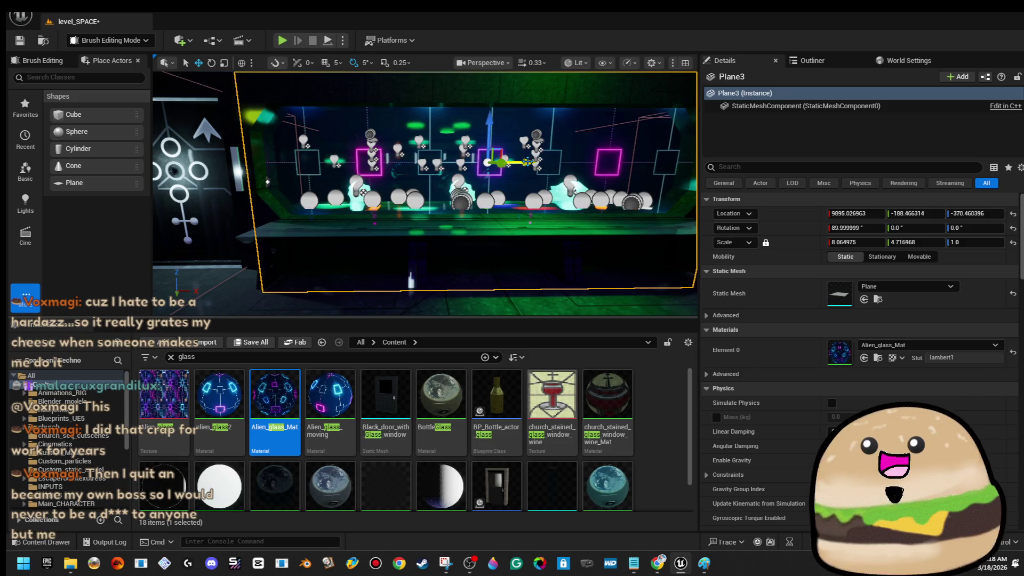
key("d")
key("d")
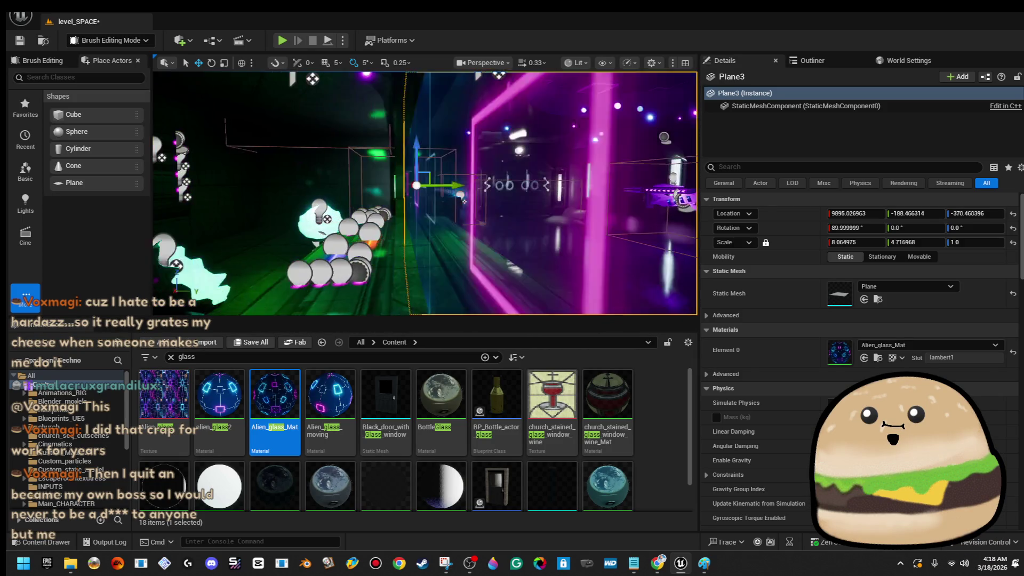
key("d")
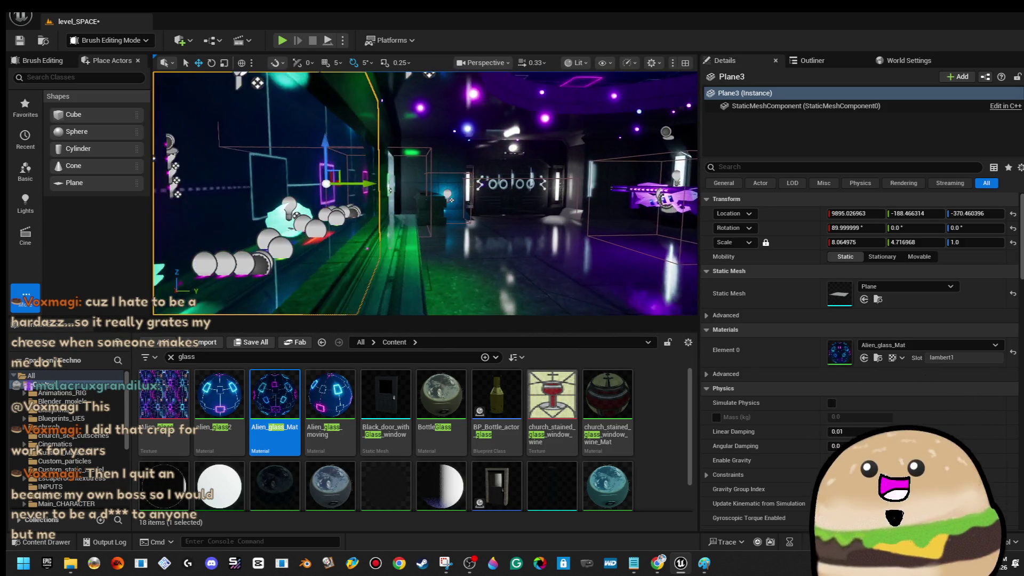
- Select the floor brush and bring up its actor actions
left_click(573, 213)
right_click(471, 203)
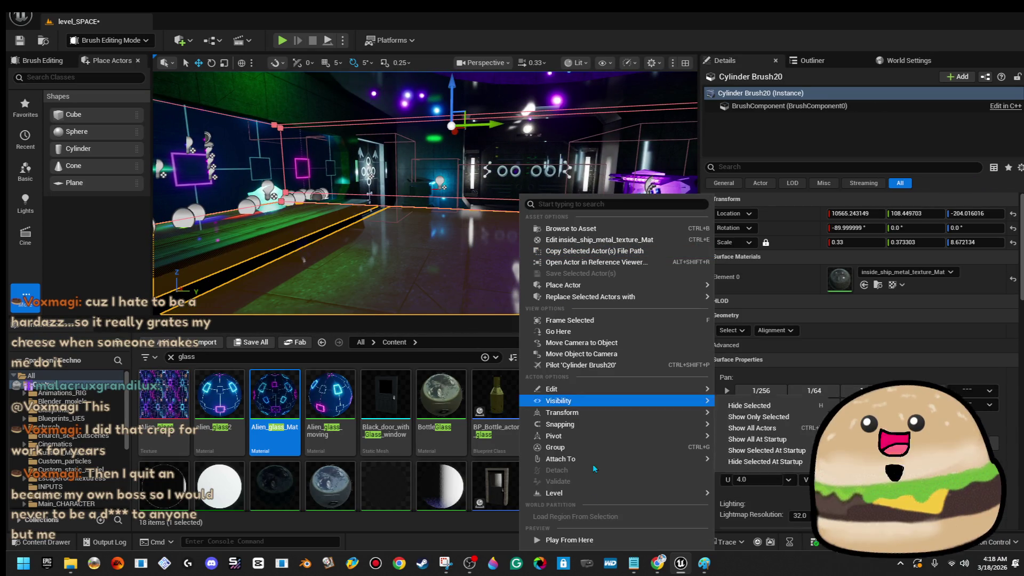
- Start a full-screen playtest and walk around the glass display wall and purple corridor
key("Escape")
key("alt+p")
key("F11")
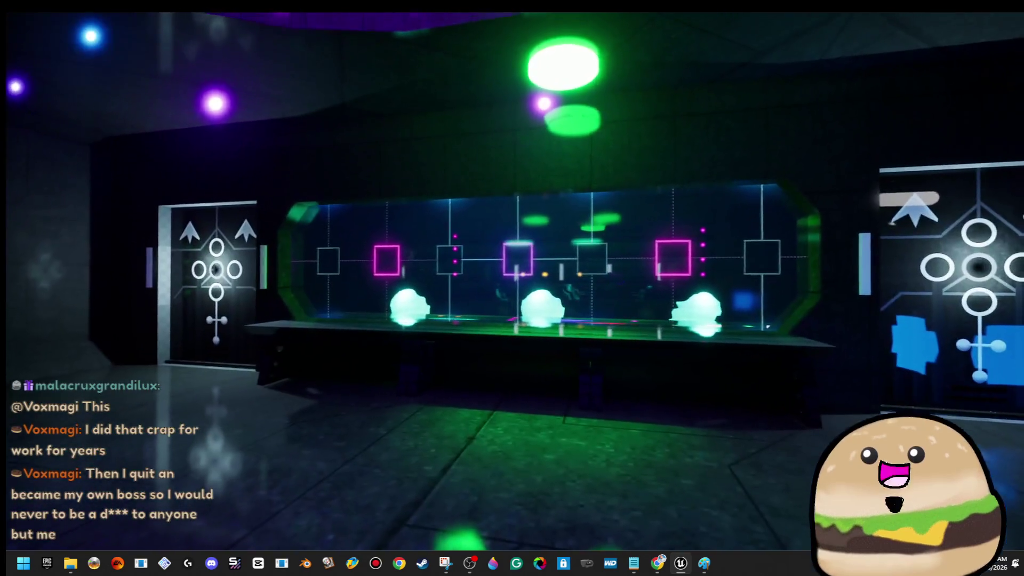
key("w")
key("w")
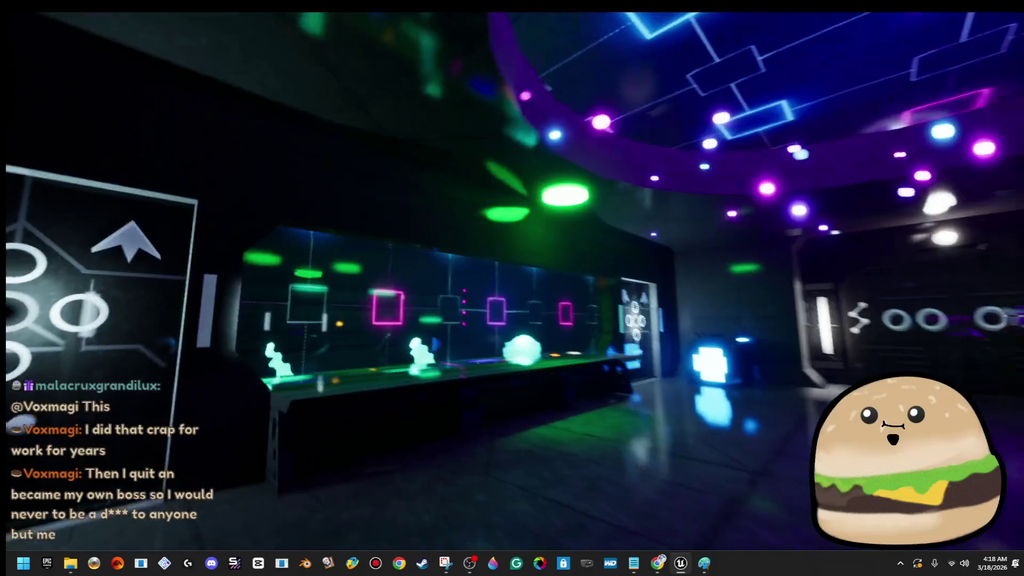
key("w")
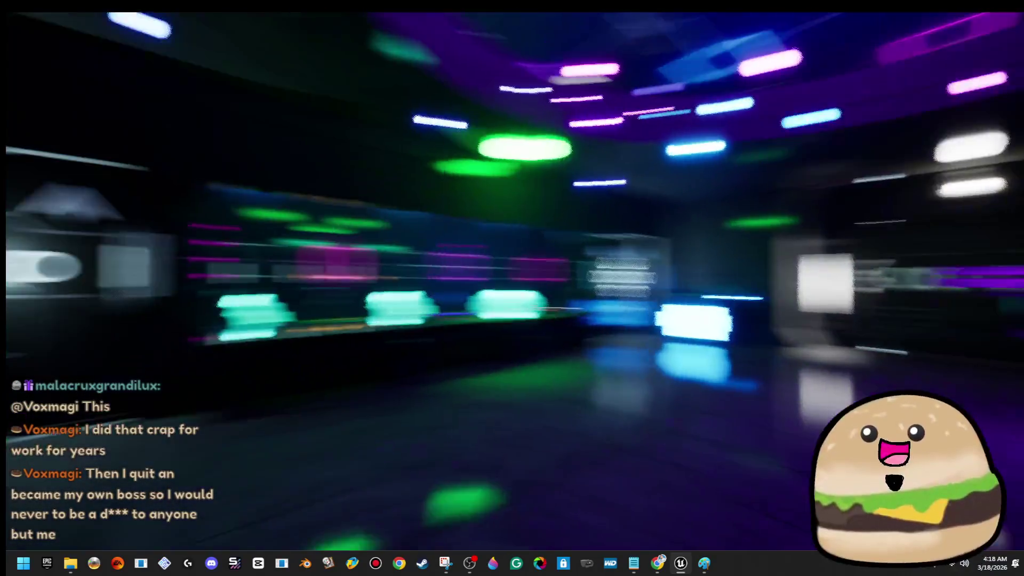
key("w")
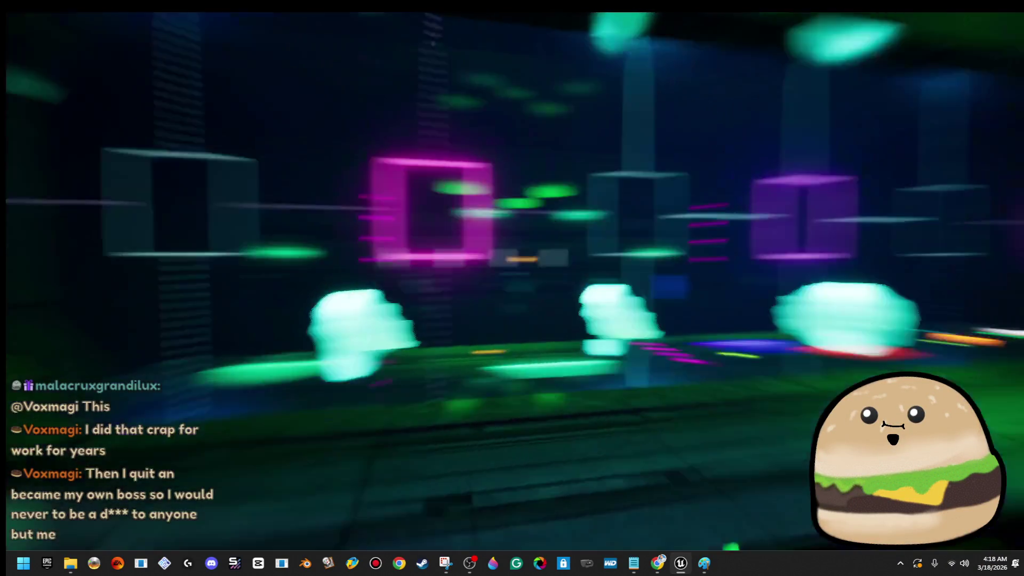
key("s")
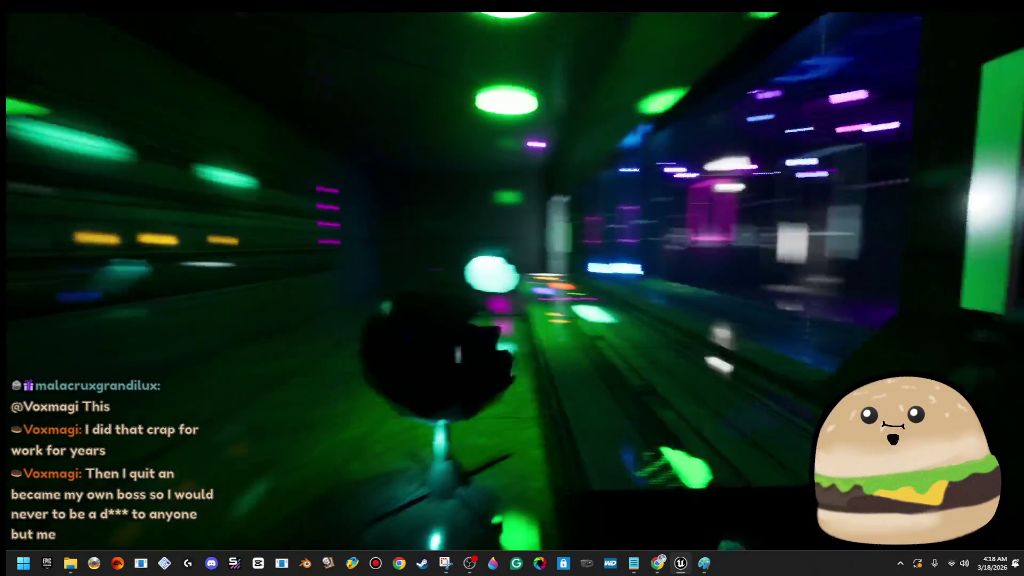
- Wander toward the circle-symbol door panel, glancing at the green ceiling lights on the way
key("w")
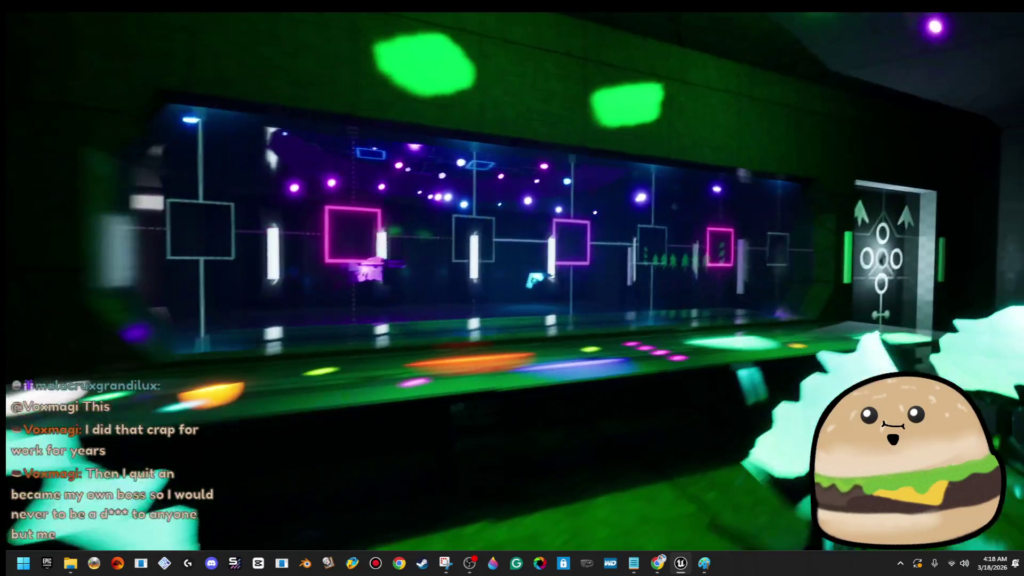
key("w")
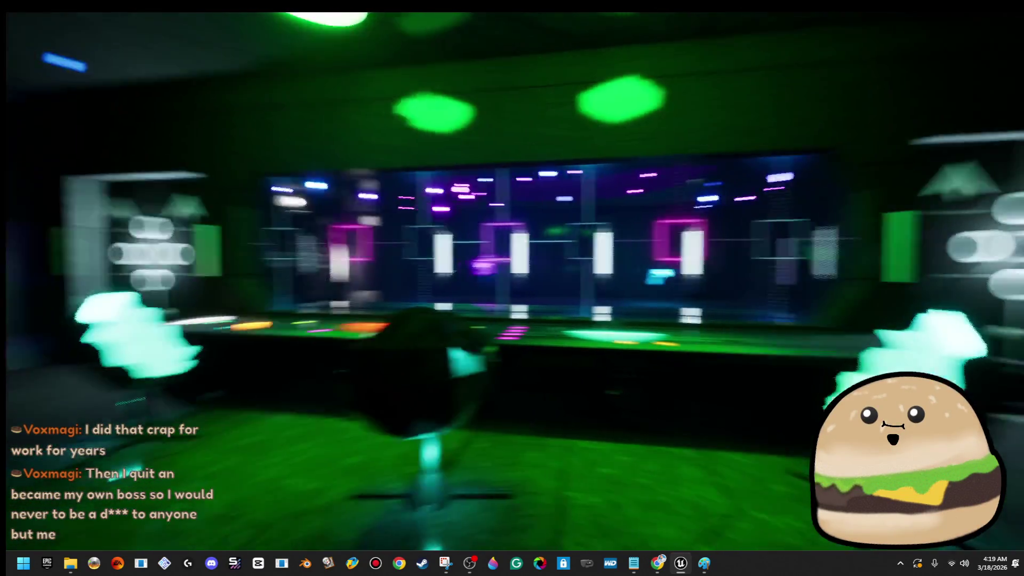
key("w")
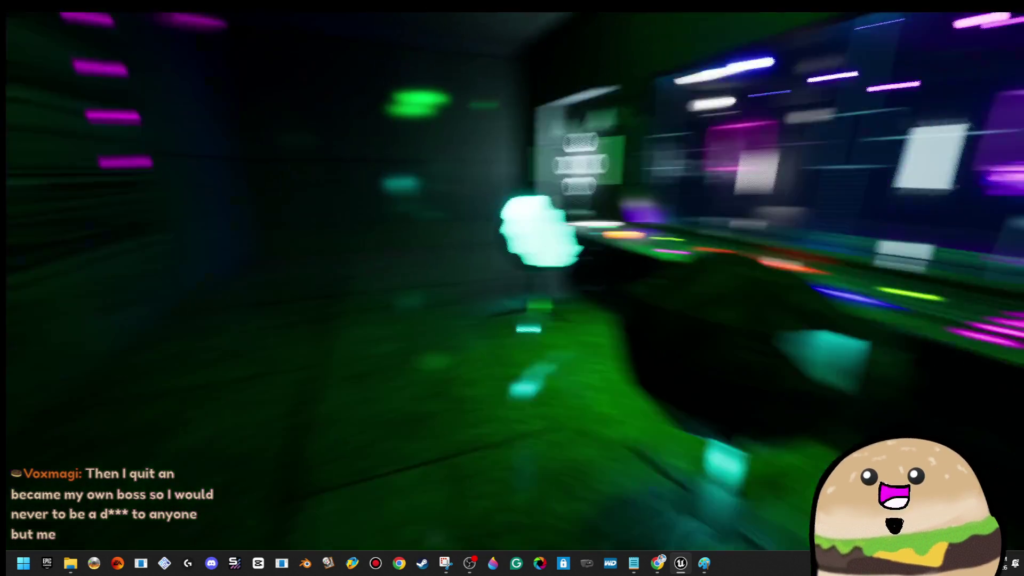
key("w")
key("w")
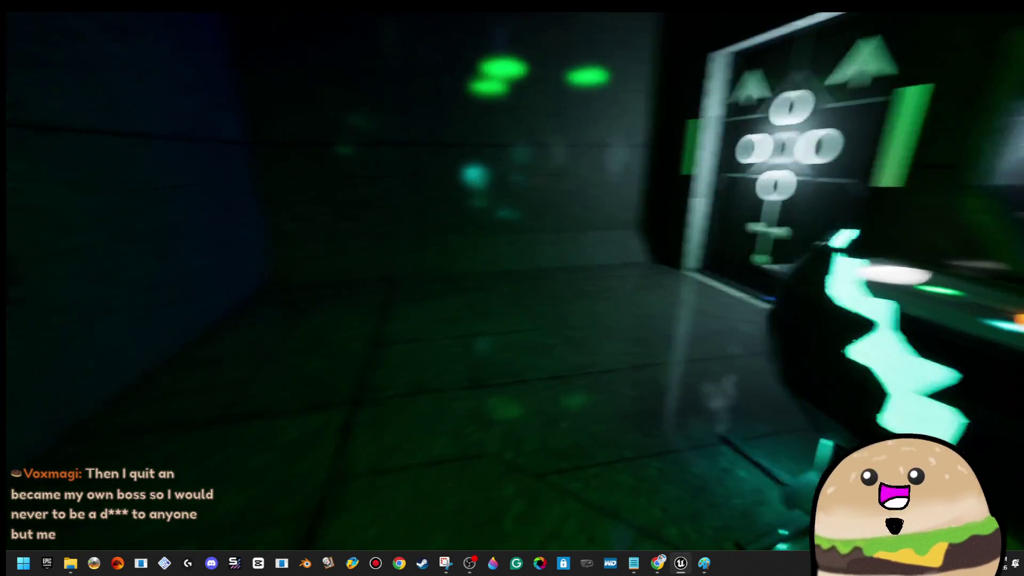
key("w")
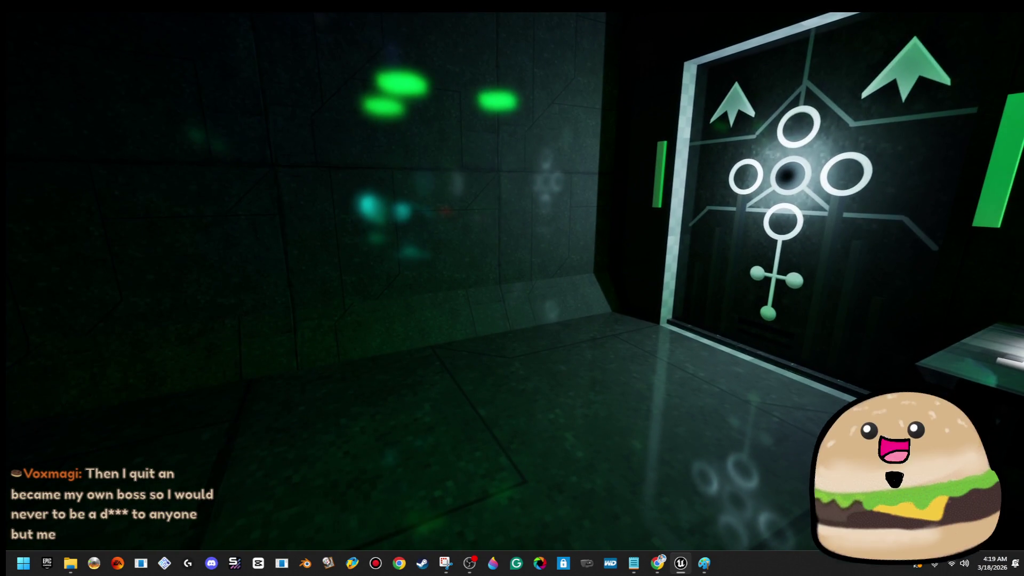
key("w")
key("w")
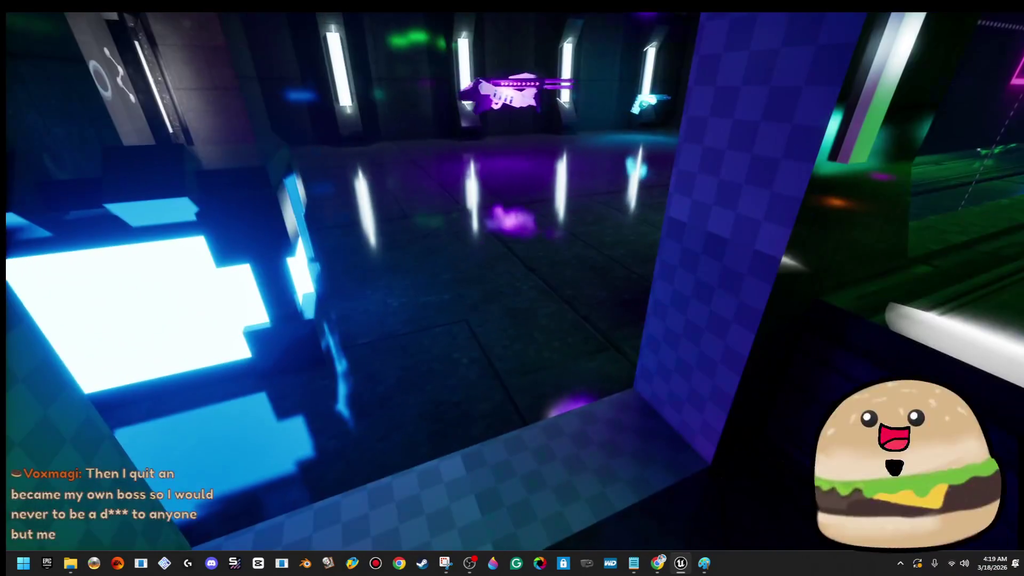
- End the playtest beside the door emblem and return to the full editor layout
key("Escape")
key("w")
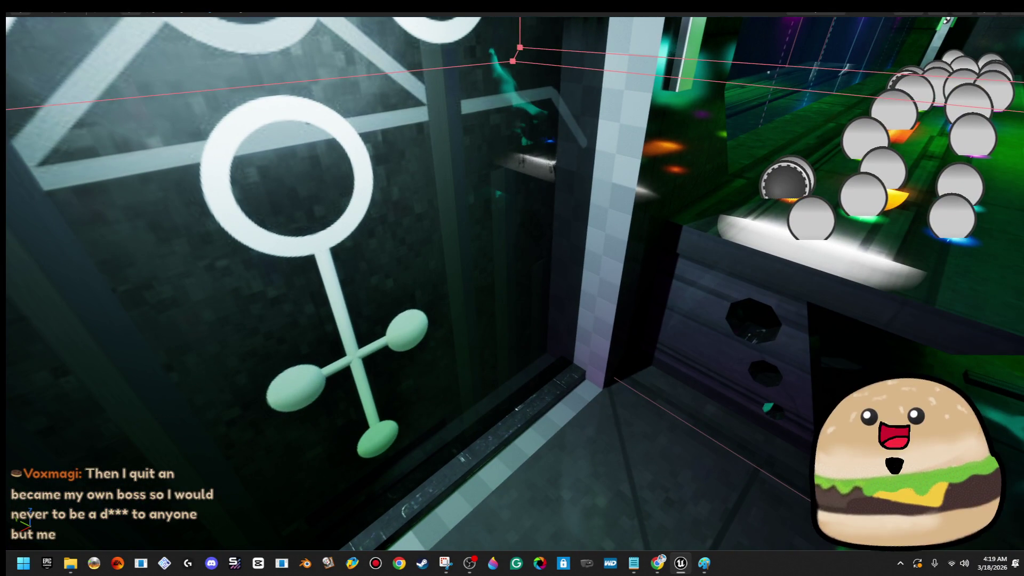
key("F11")
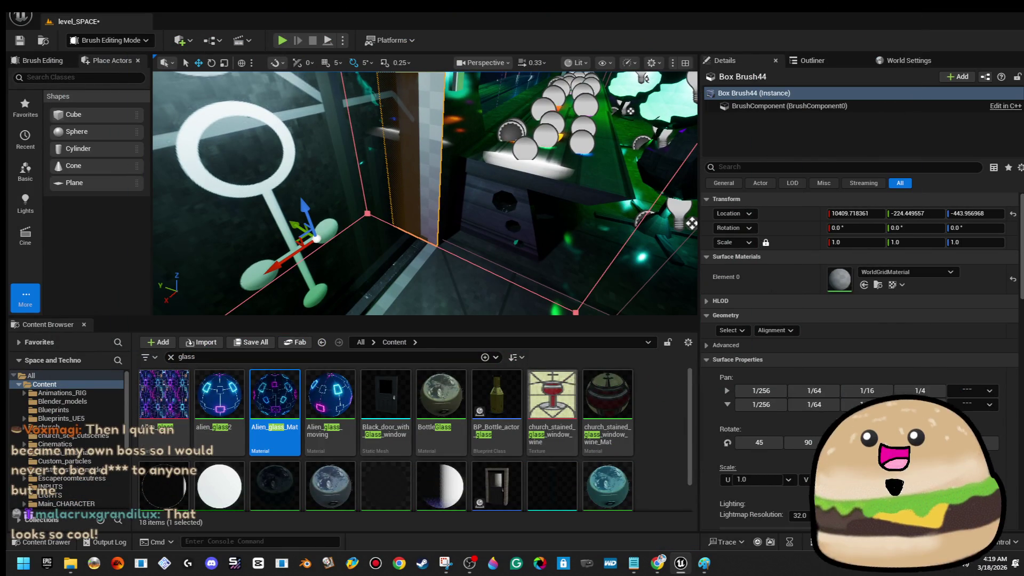
- Give every surface of the first door wall brush inside_ship_metal_texture_Mat at texture scale 4
left_click_drag(690, 223, 632, 260)
left_click(733, 330)
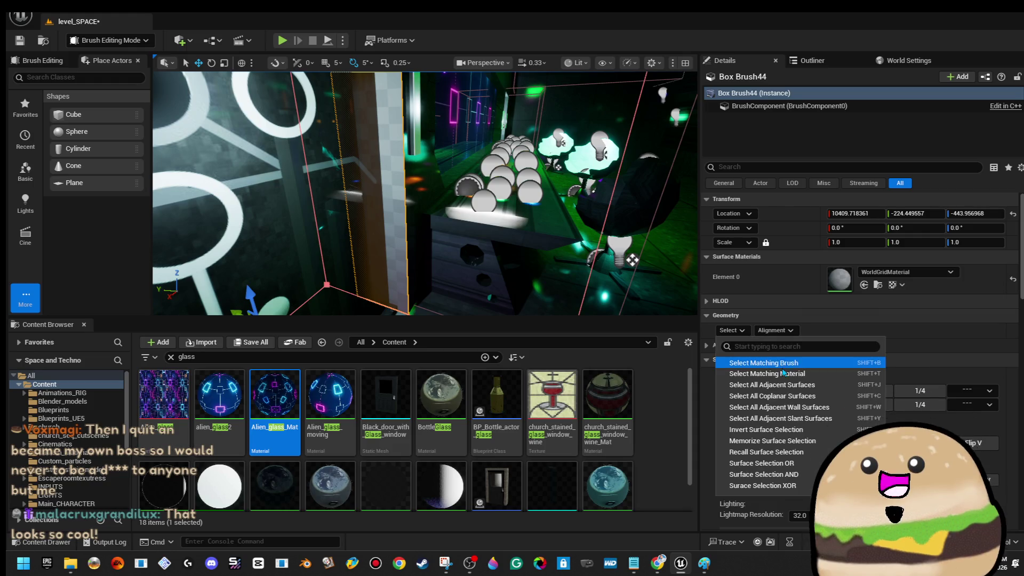
left_click(783, 373)
left_click(912, 273)
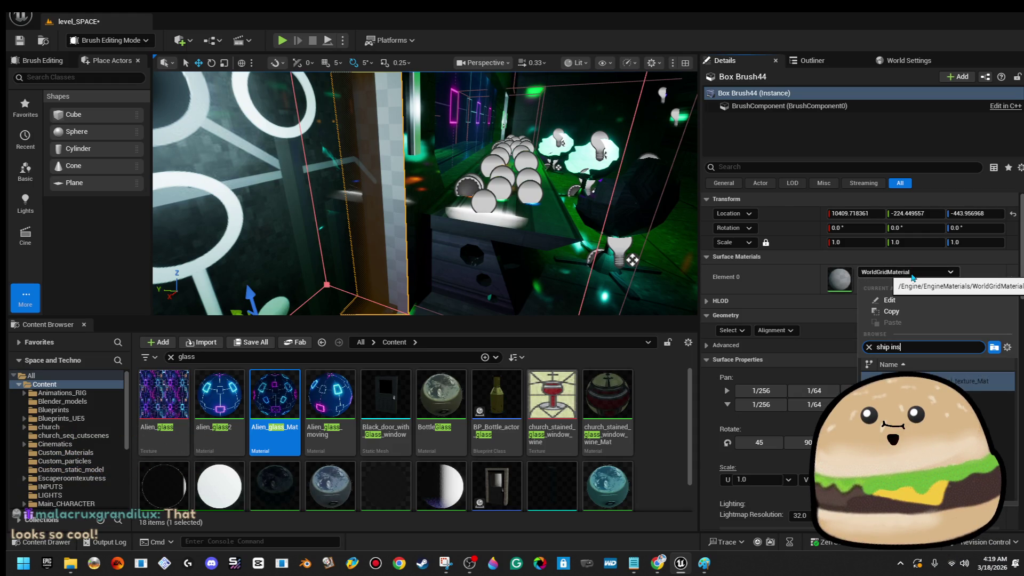
key("Return")
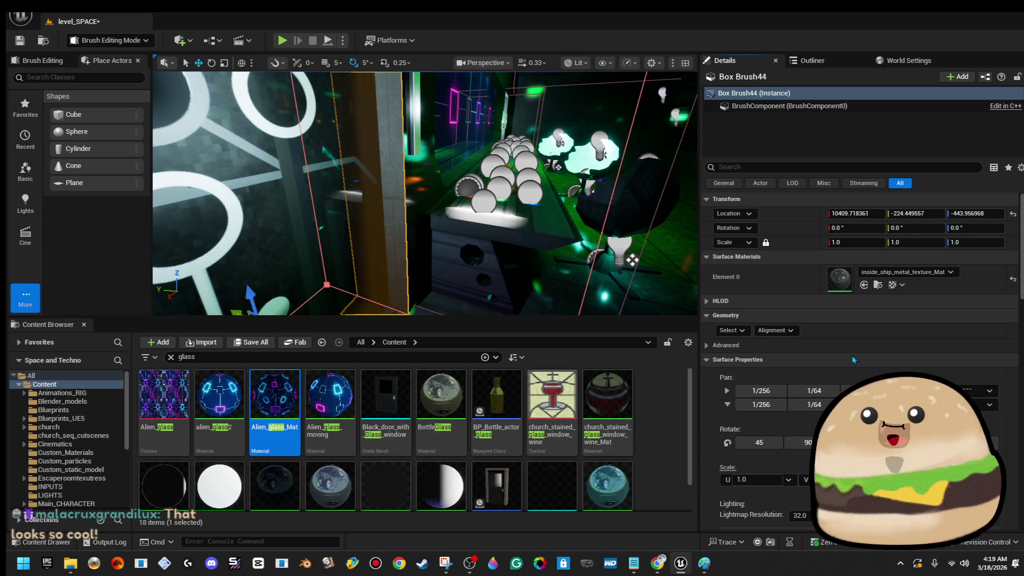
left_click(800, 391)
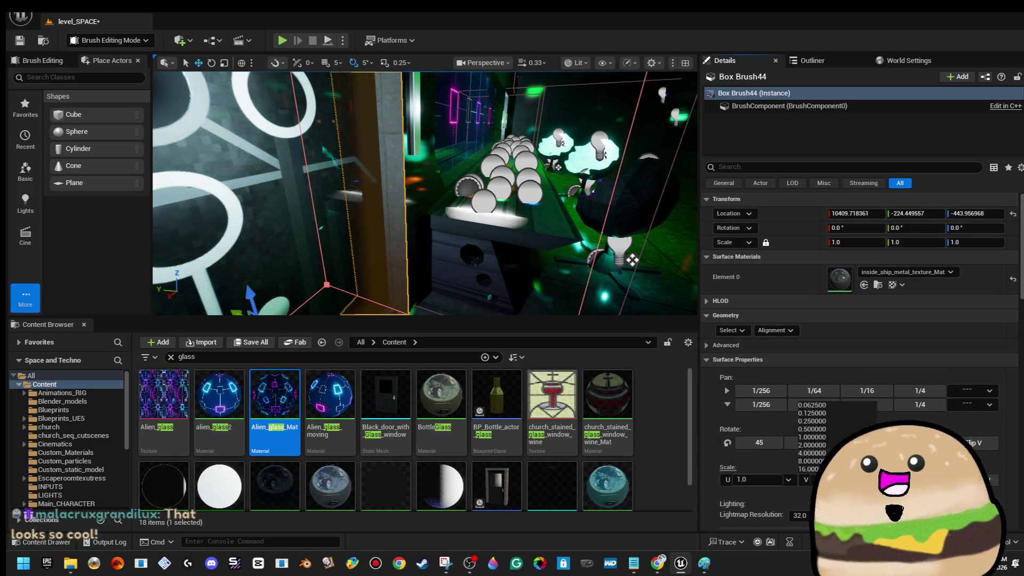
left_click(805, 453)
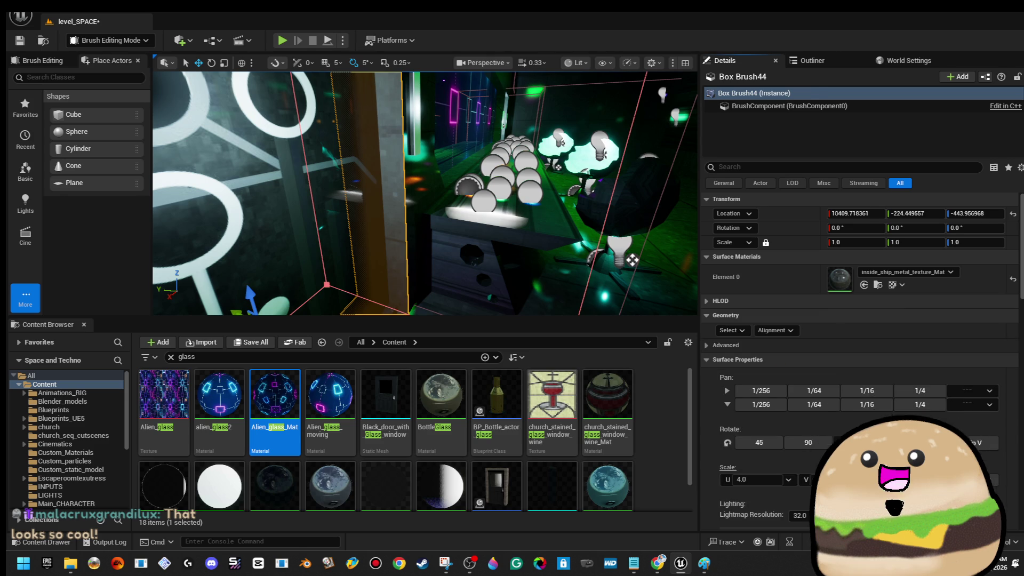
- Give the wall brush on the other side of the door the same metal material at scale 4
left_click(632, 260)
mouse_move(632, 260)
left_mouse_down()
mouse_move(396, 159)
mouse_move(395, 129)
left_mouse_up()
left_click(416, 144)
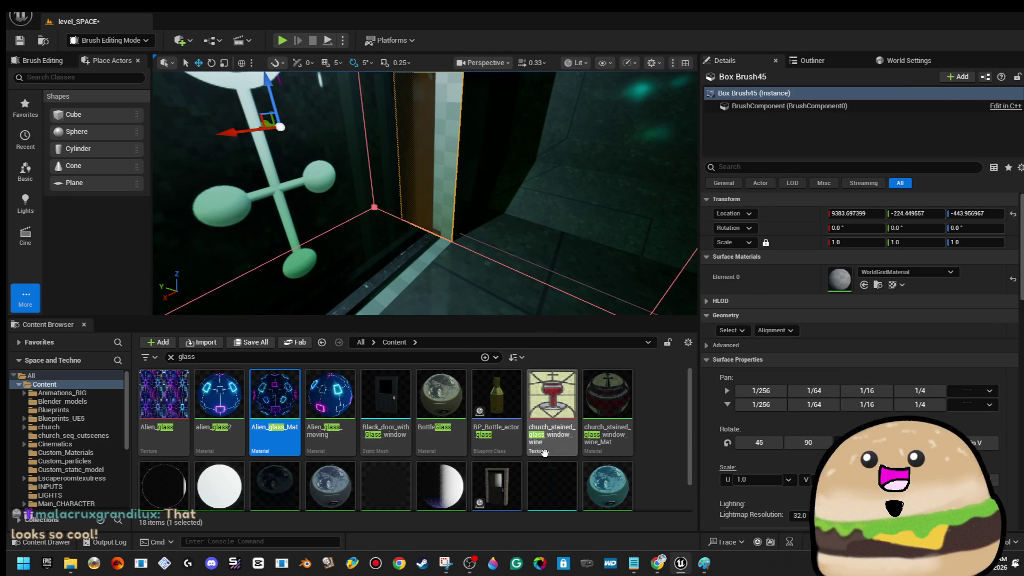
left_click(732, 331)
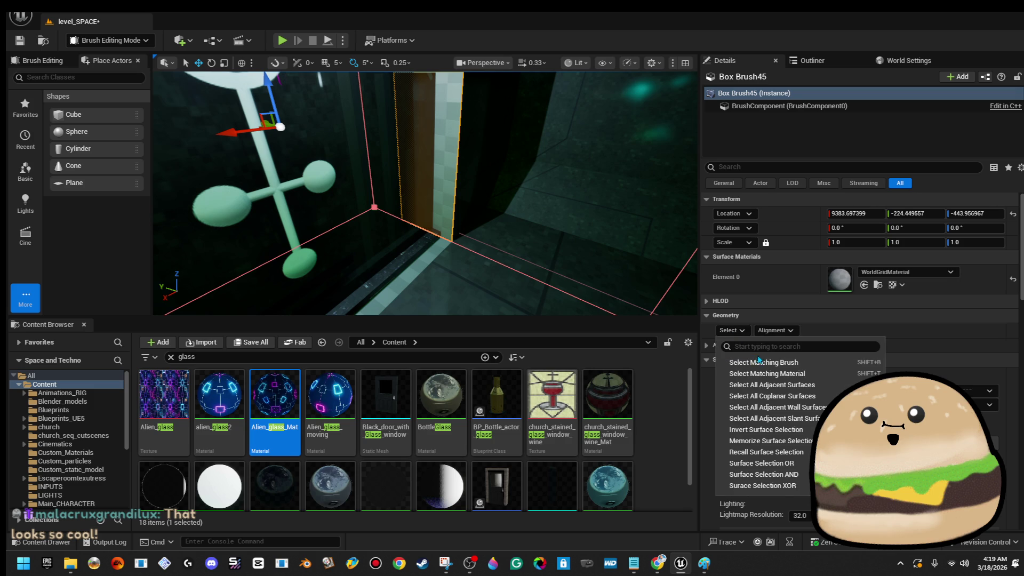
left_click(759, 361)
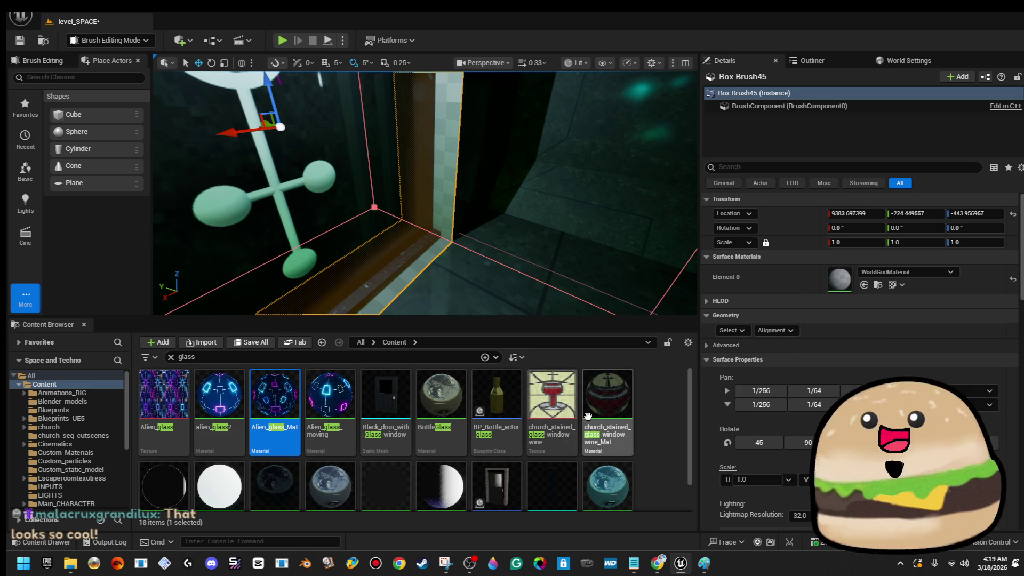
left_click(908, 272)
type("inside shi")
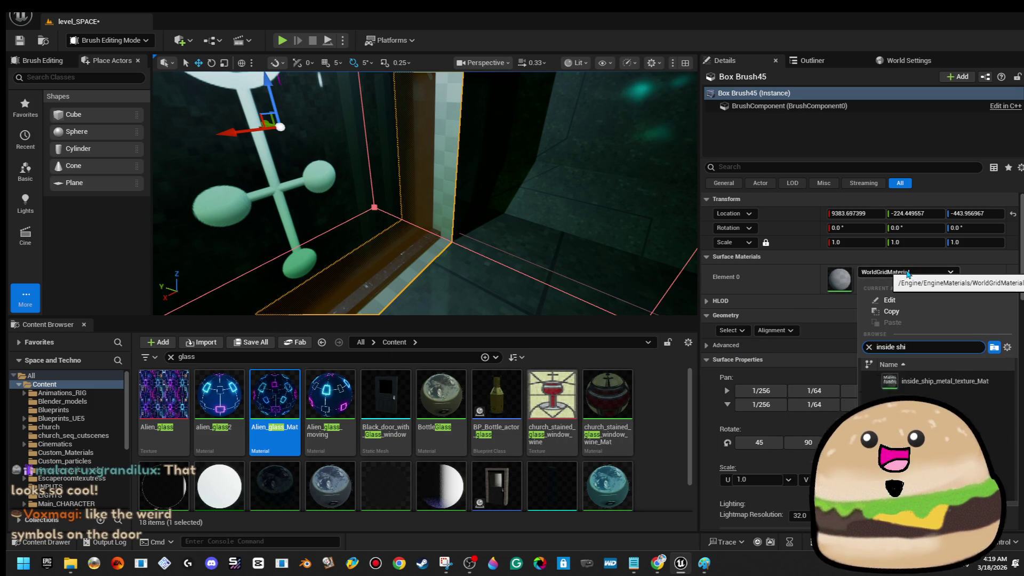
left_click(928, 381)
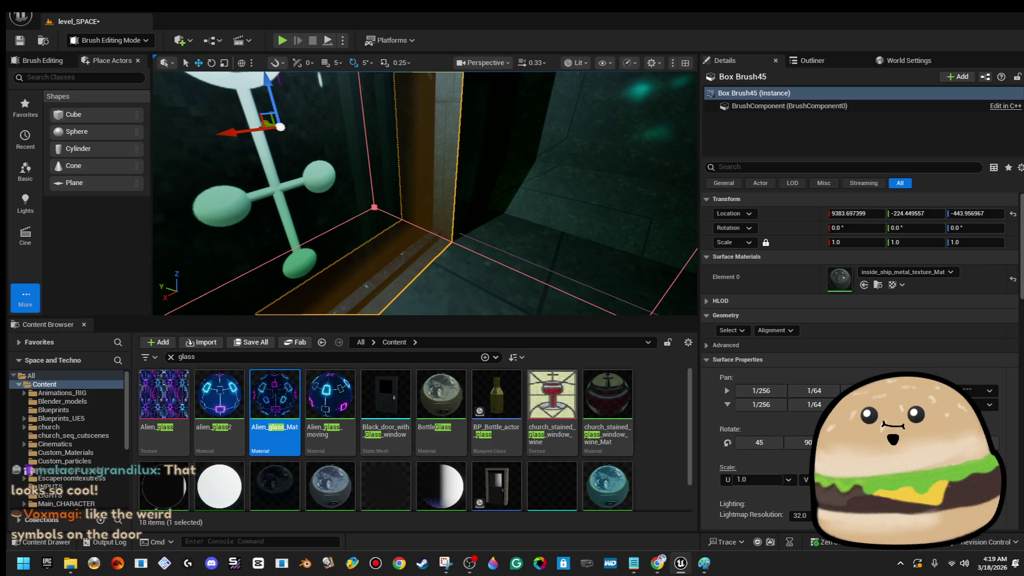
type("4")
key("Return")
key("w")
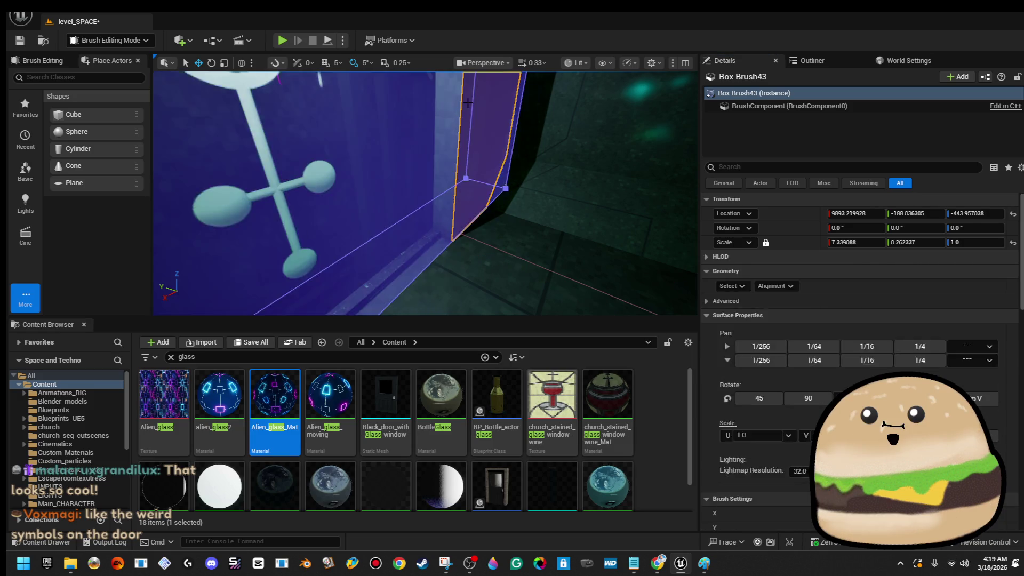
- Move the space loot crate across the room toward the gun
left_click(400, 229)
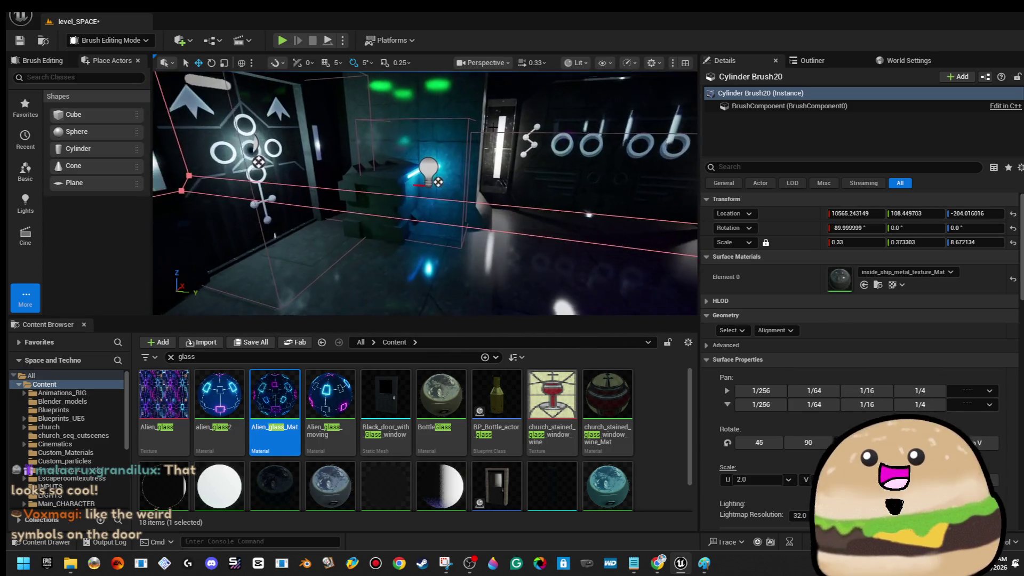
left_click(240, 192)
key("s")
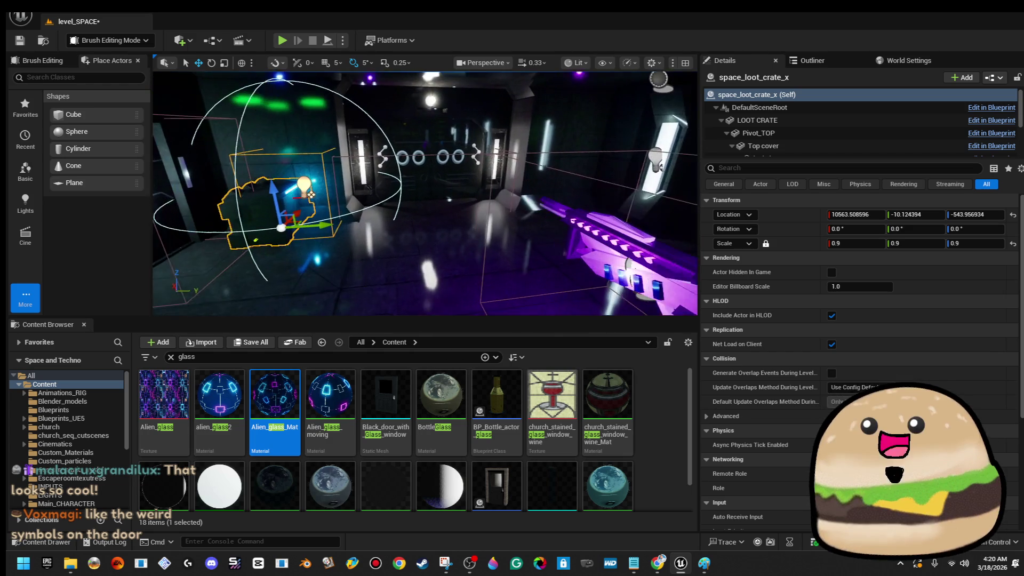
left_click_drag(332, 218, 680, 192)
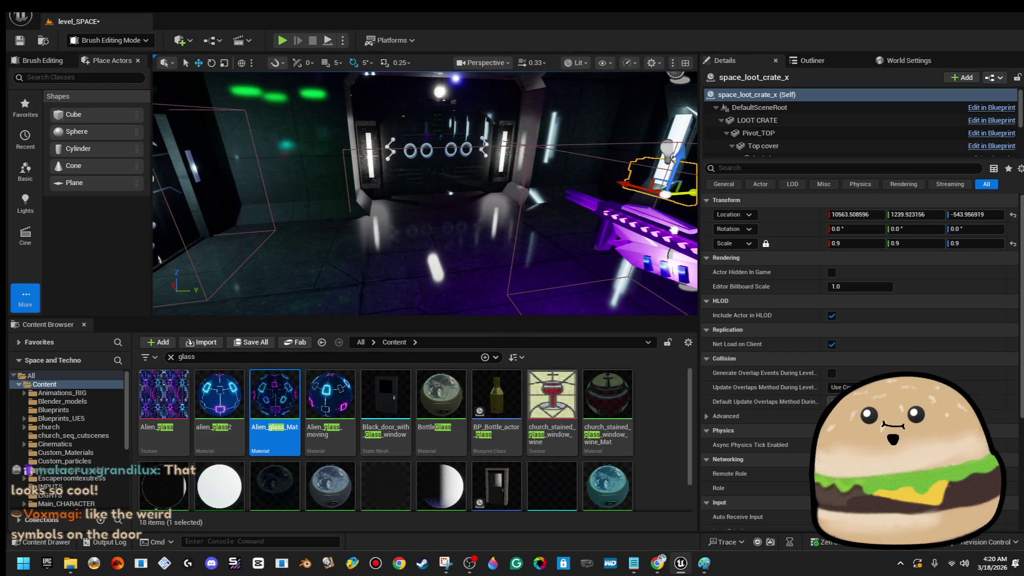
left_click(606, 253)
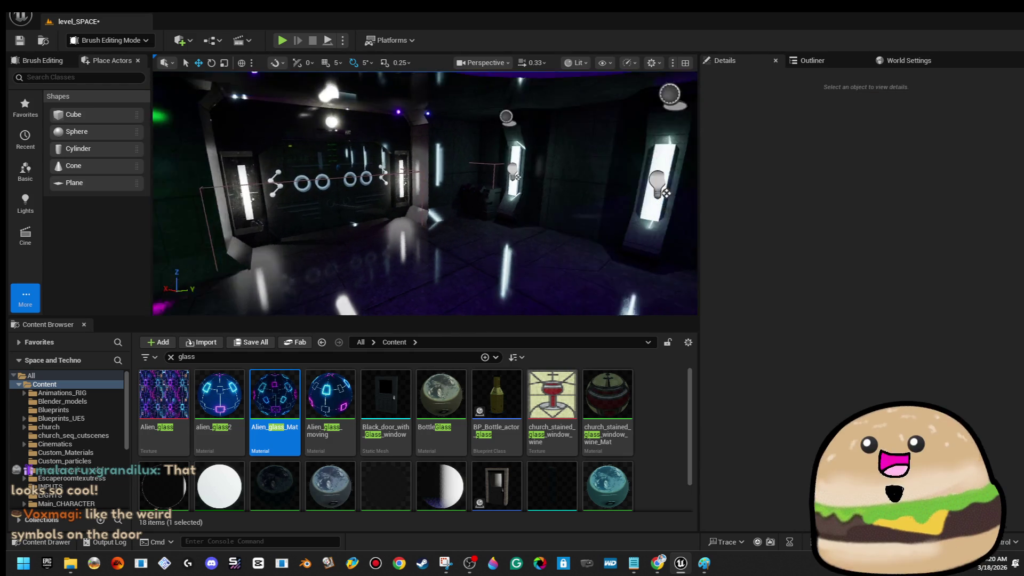
key("w")
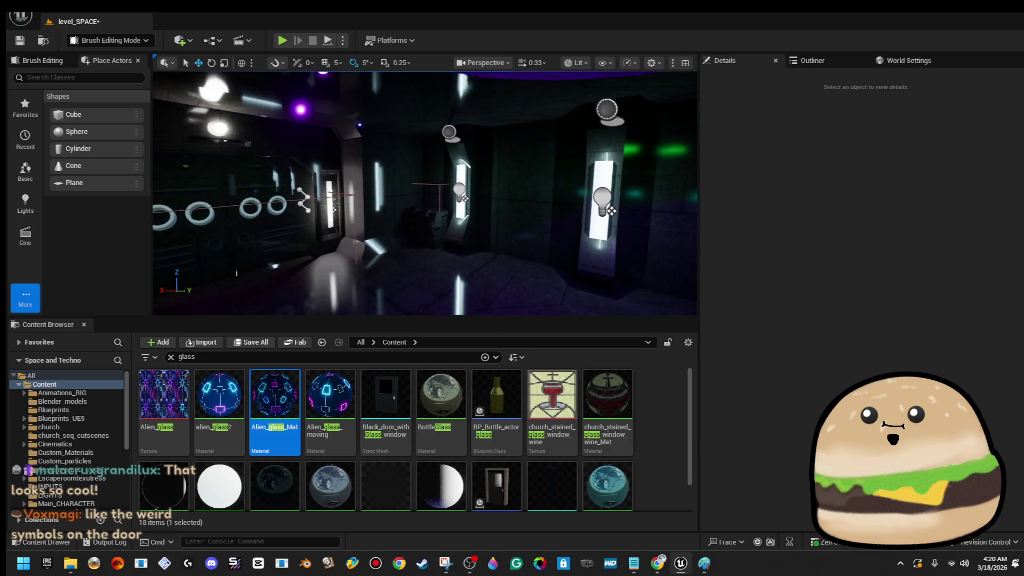
- Rotate the loot crate slightly and slide it along the corridor
left_click(429, 228)
key("f")
key("e")
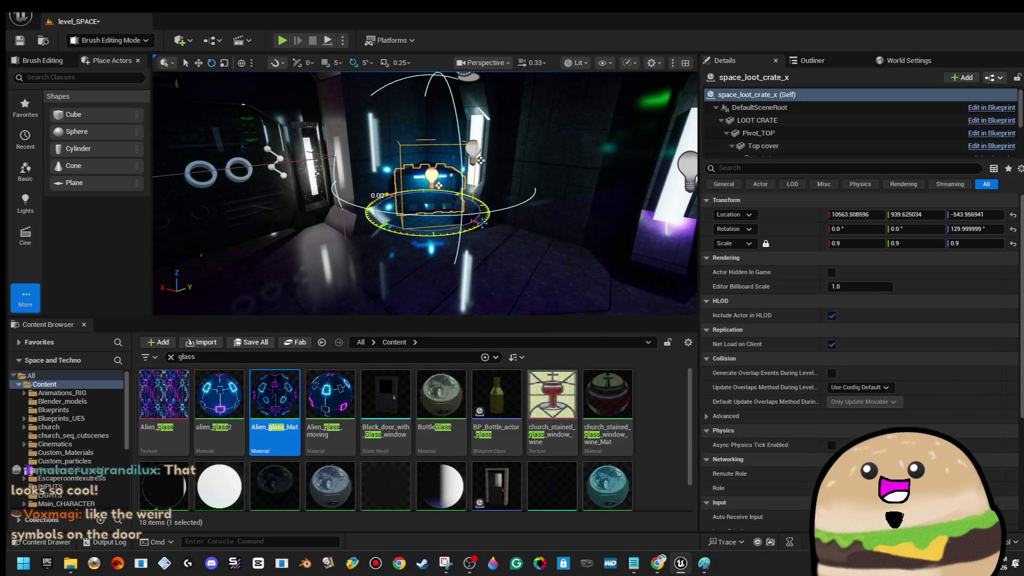
left_click_drag(424, 192, 424, 256)
key("s")
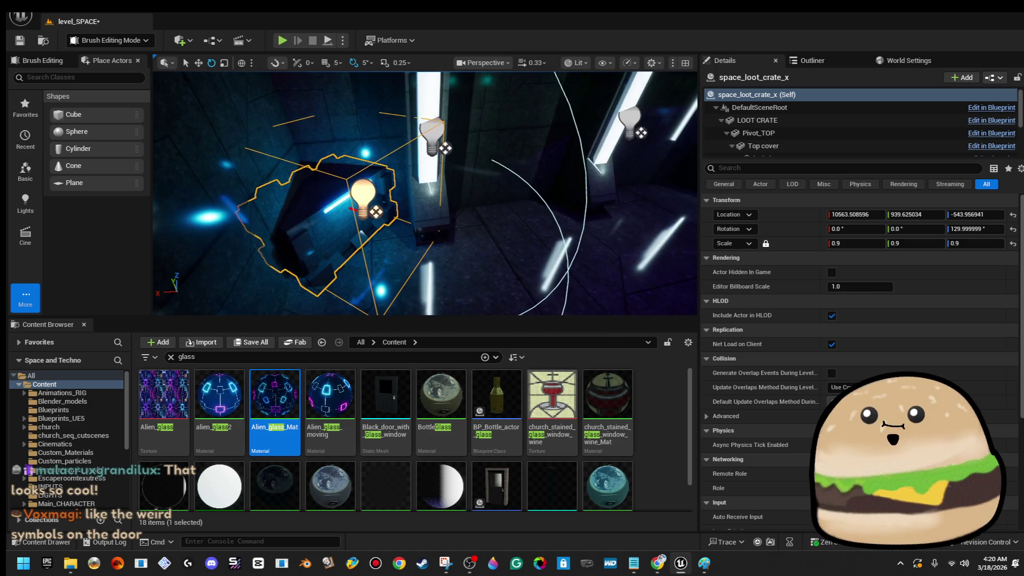
key("a")
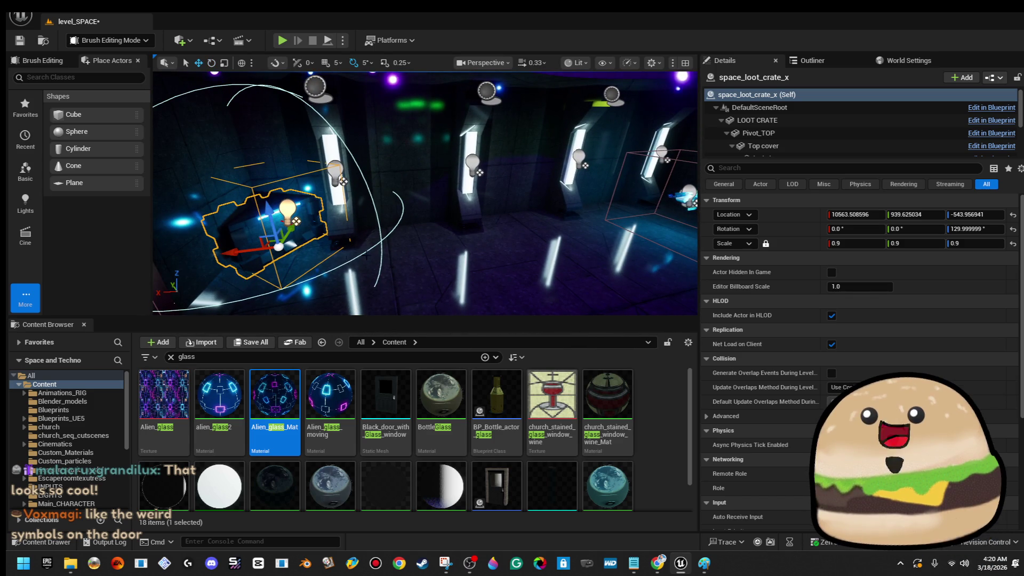
mouse_move(240, 252)
left_mouse_down()
mouse_move(480, 222)
mouse_move(596, 288)
left_mouse_up()
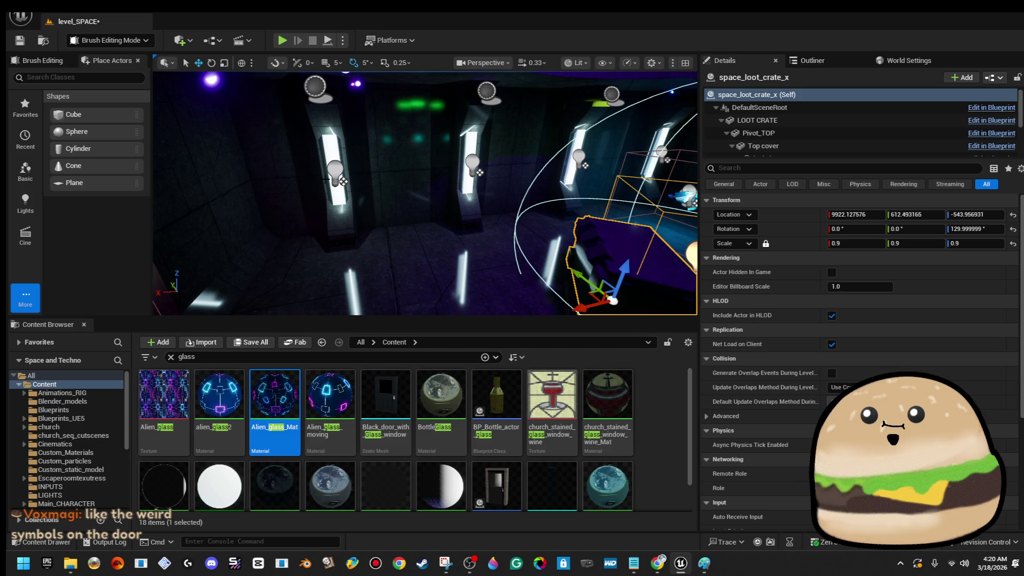
- Shift the left side pillar (side_pillar11) along the corridor
left_click(332, 200)
left_click_drag(278, 90, 167, 115)
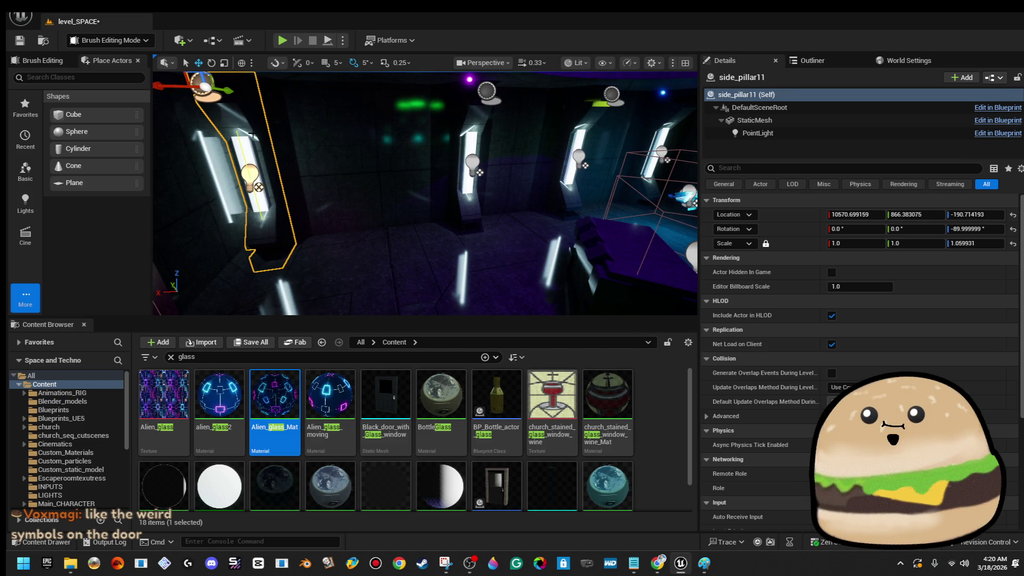
- Slide side_pillar8 and side_pillar9 along the corridor to space out the row
left_click_drag(232, 127, 363, 153)
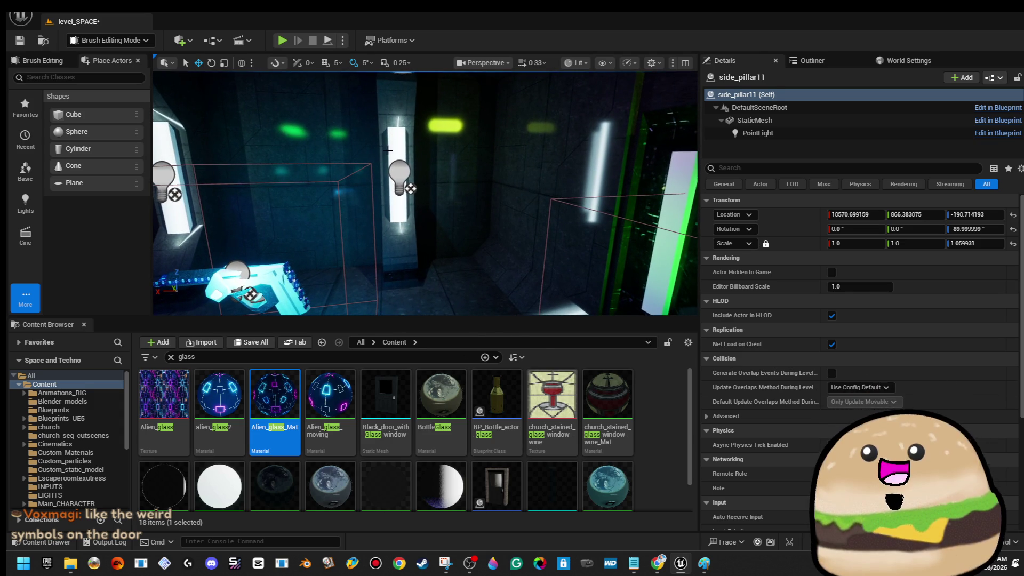
key("f")
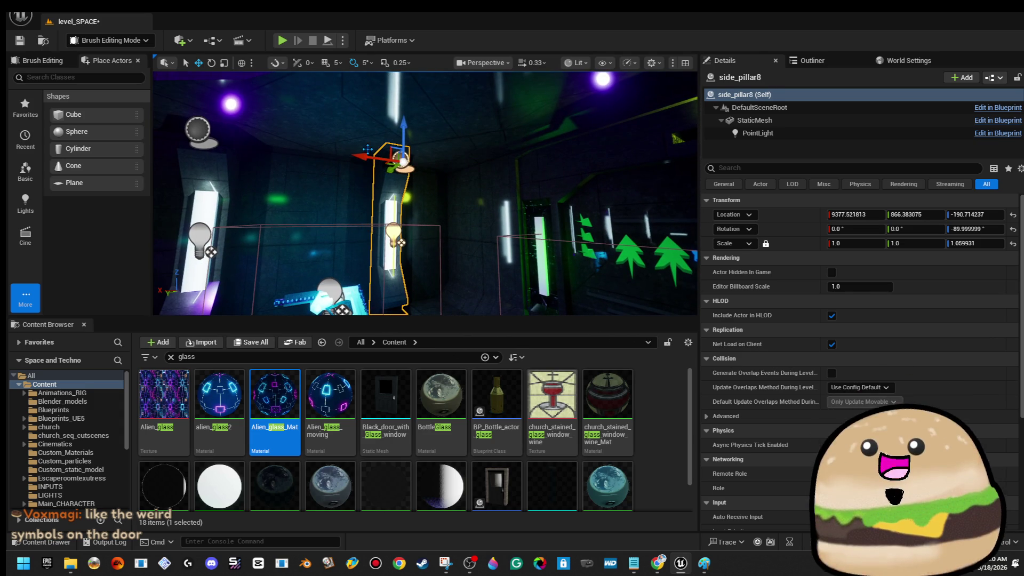
mouse_move(363, 155)
left_mouse_down()
mouse_move(440, 160)
mouse_move(376, 185)
left_mouse_up()
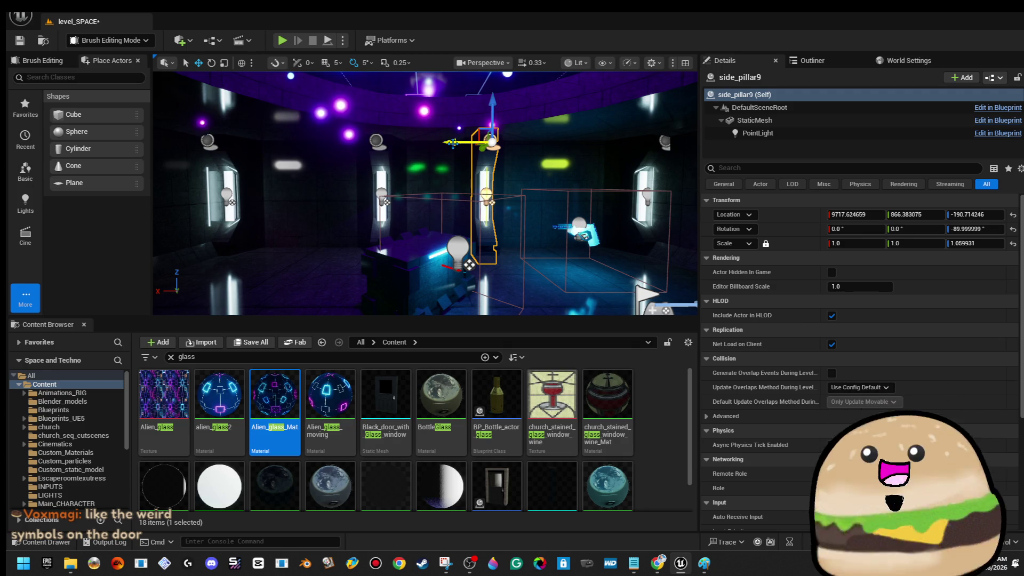
left_click_drag(452, 142, 480, 143)
left_click(376, 171)
left_click(364, 142)
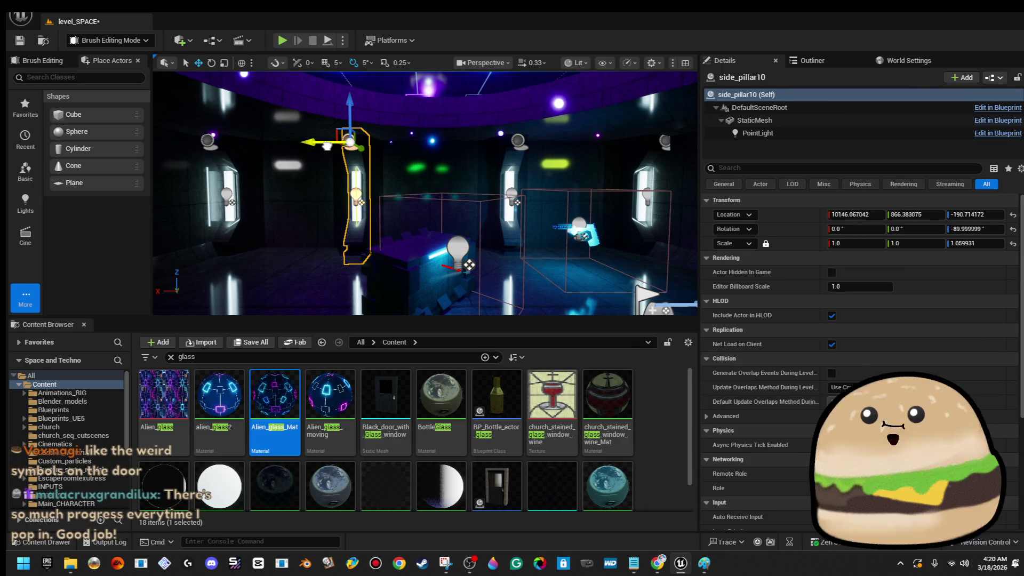
- Look down at the corridor floor brush and bring up its actor options
left_click_drag(424, 192, 424, 224)
right_click(365, 194)
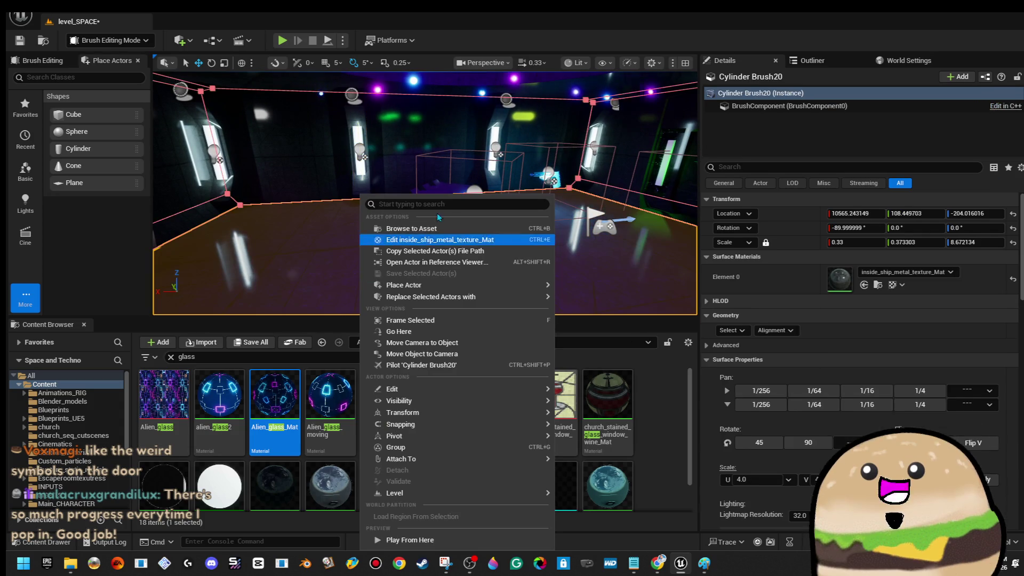
- Move the space loot crate to a new spot on the floor
left_click(424, 209)
key("f")
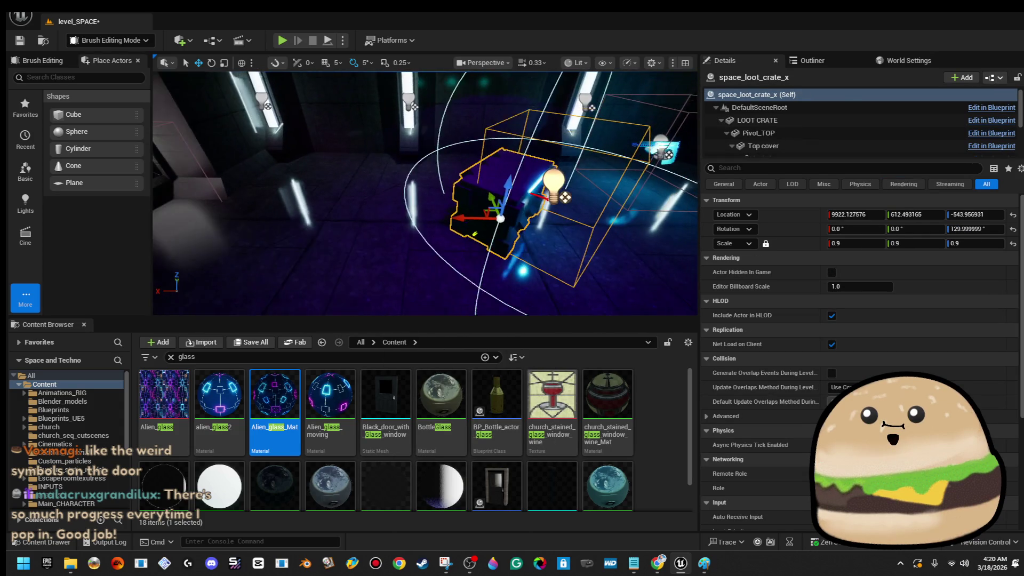
mouse_move(574, 197)
left_mouse_down()
mouse_move(480, 192)
mouse_move(340, 156)
left_mouse_up()
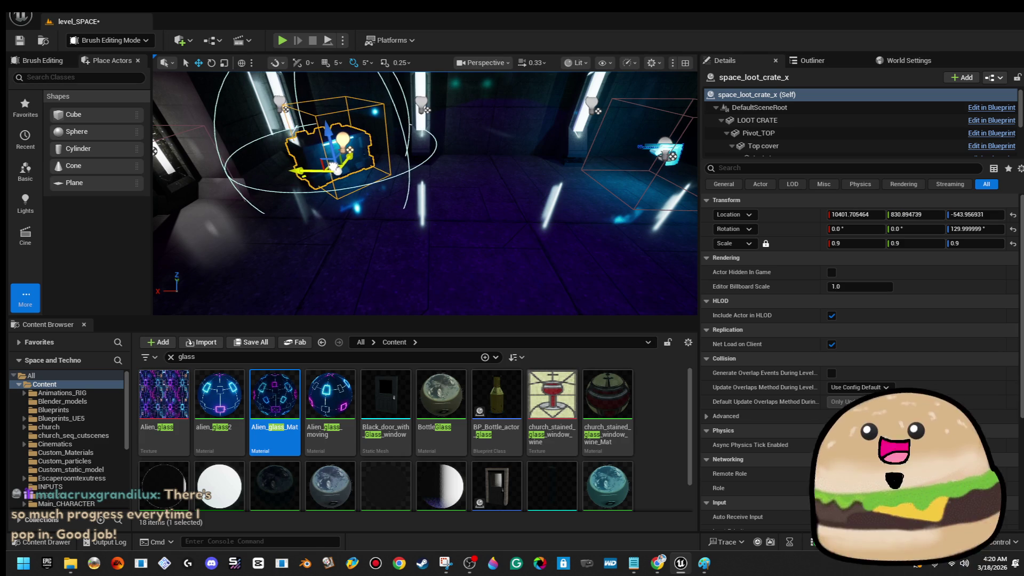
key("f")
key("f")
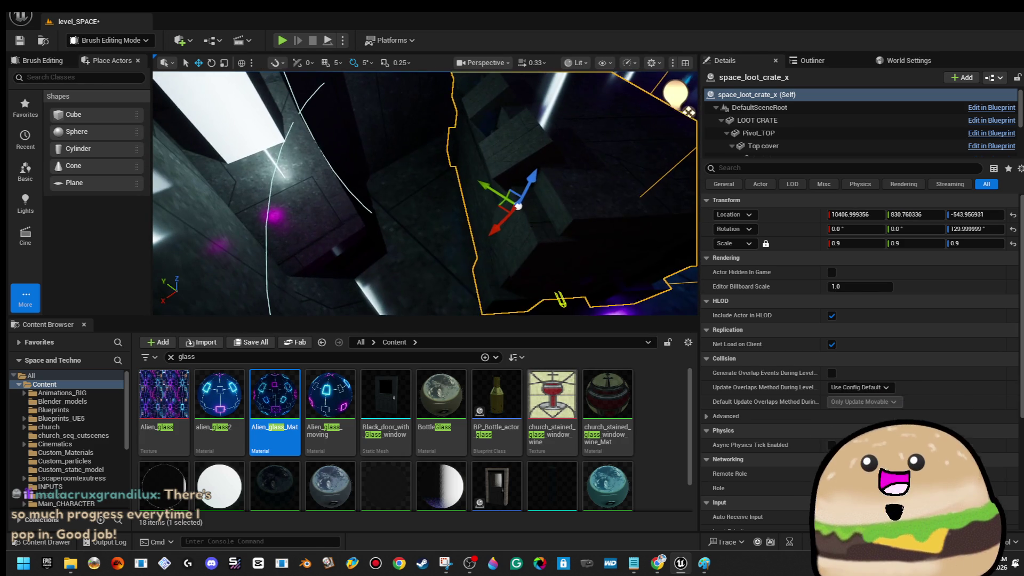
left_click_drag(503, 206, 439, 231)
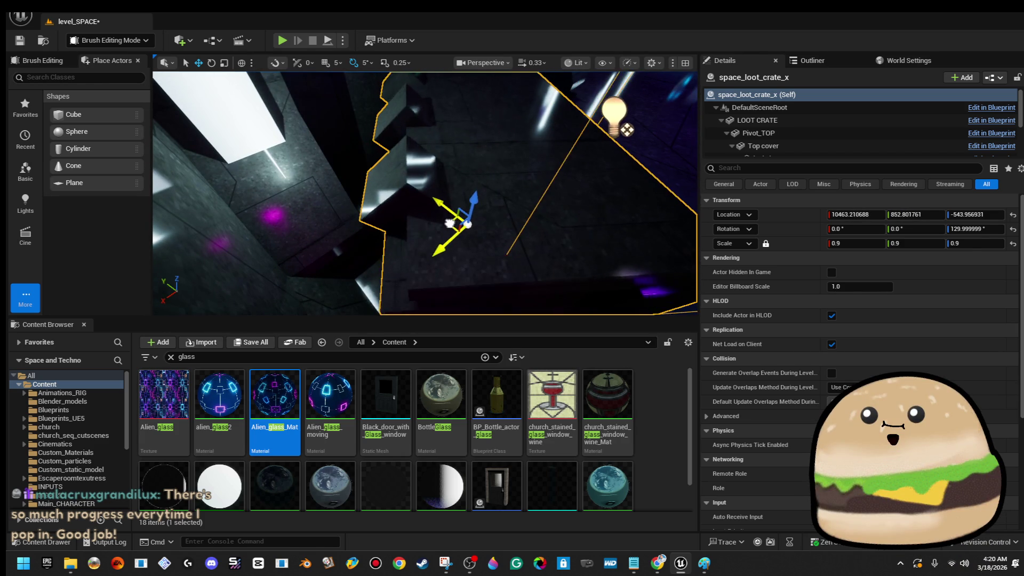
- Rotate the crate to 135 degrees around Z and start a playtest from the nearby floor spot
key("e")
left_click_drag(384, 264, 416, 240)
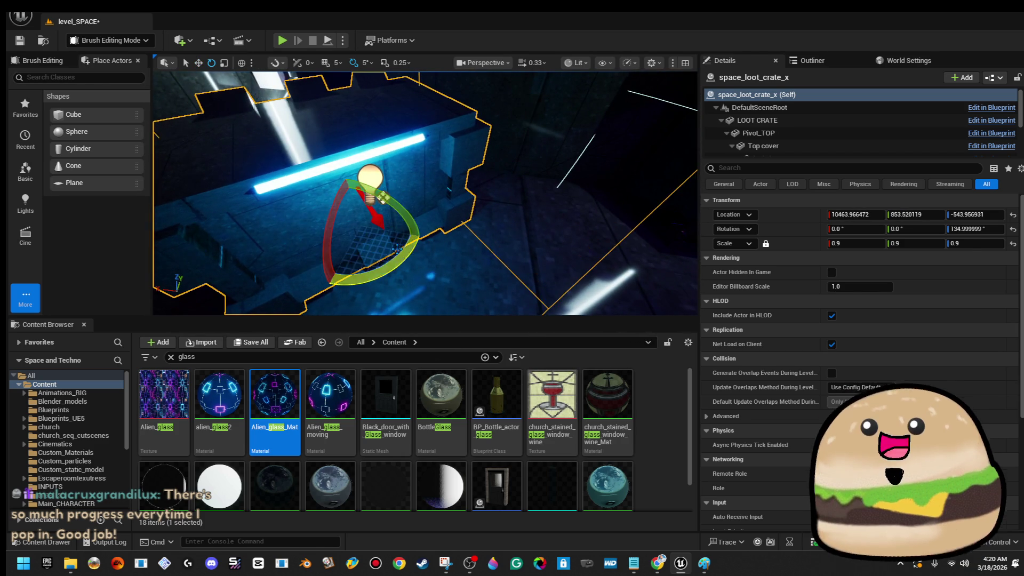
left_click_drag(424, 200, 480, 208)
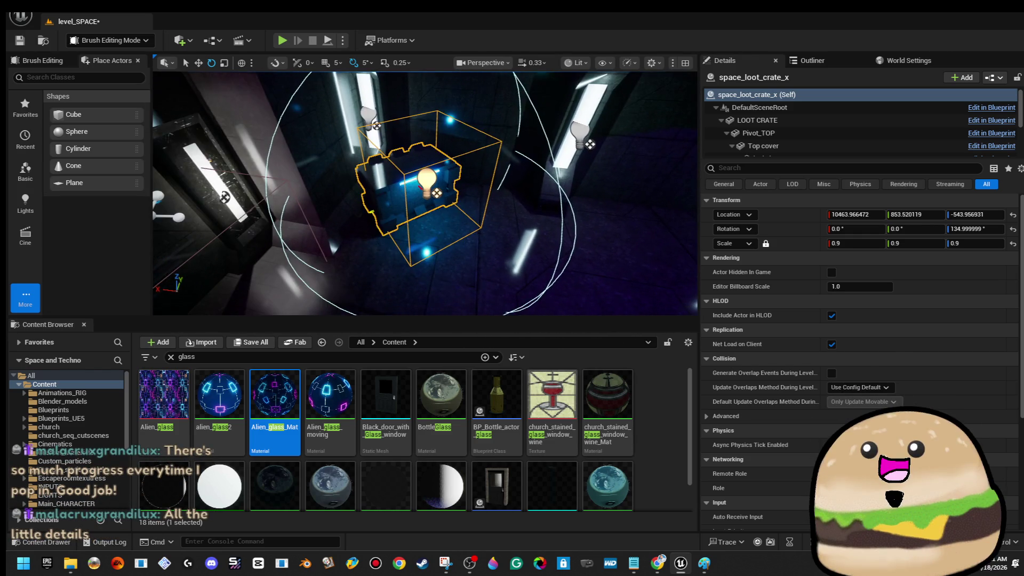
left_click_drag(425, 192, 520, 200)
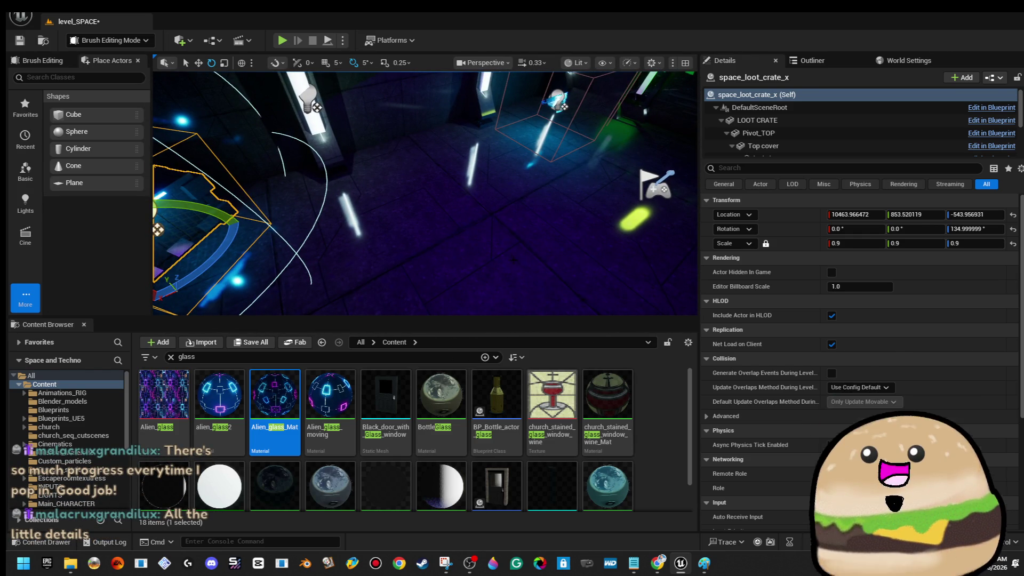
right_click(522, 264)
left_click(600, 541)
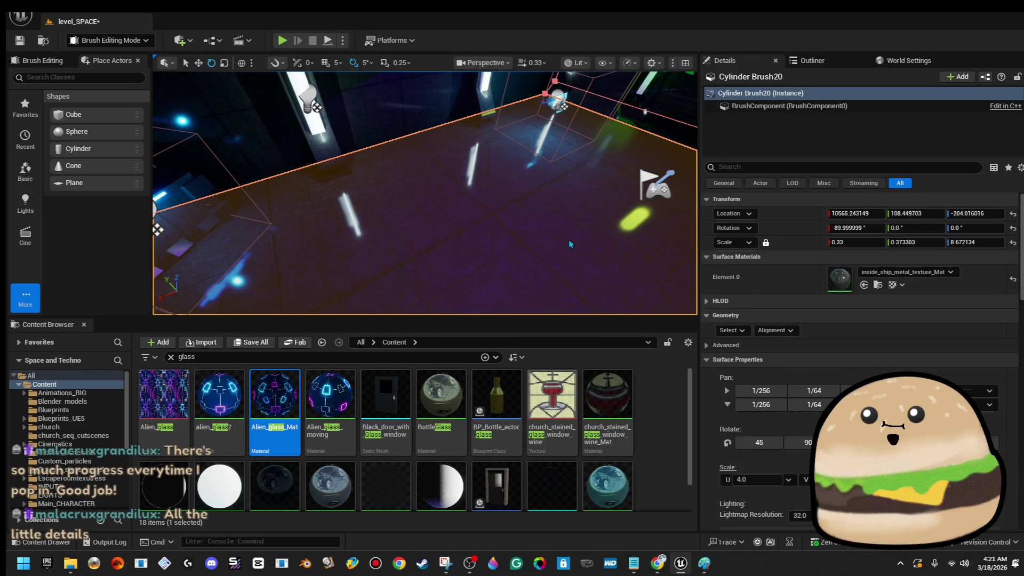
key("alt+p")
- Make the playtest fill the screen and fly through to the green-lit corridor
key("F11")
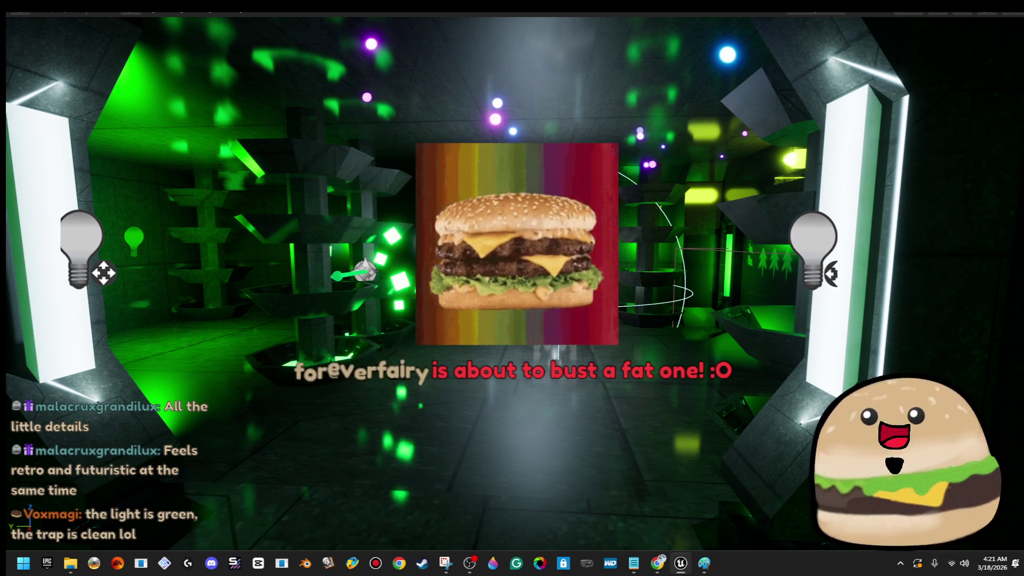
- Focus the cube and fly the camera down the lit corridor toward the magenta room
key("f")
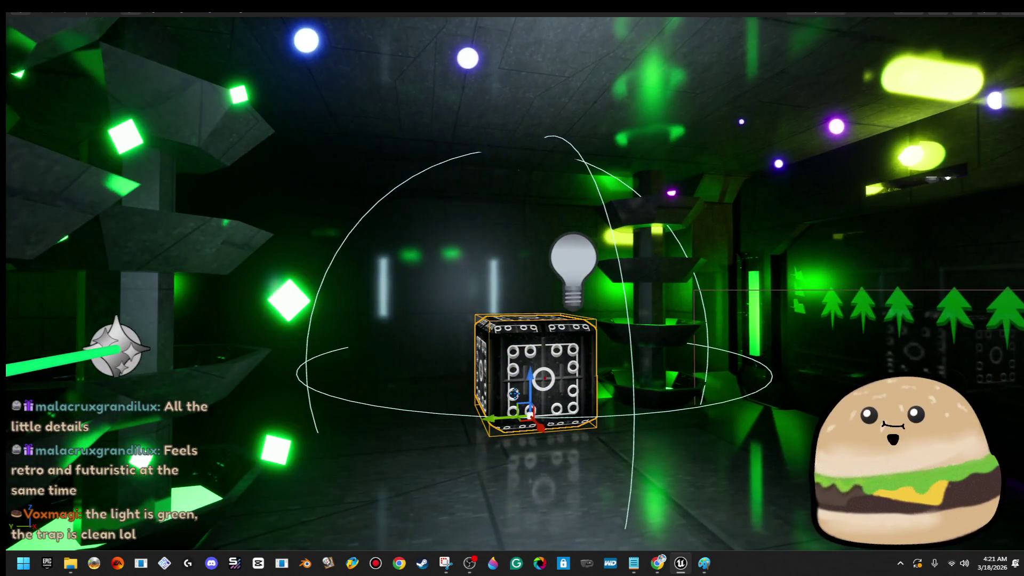
left_click_drag(543, 371, 400, 304)
left_click_drag(513, 288, 448, 336)
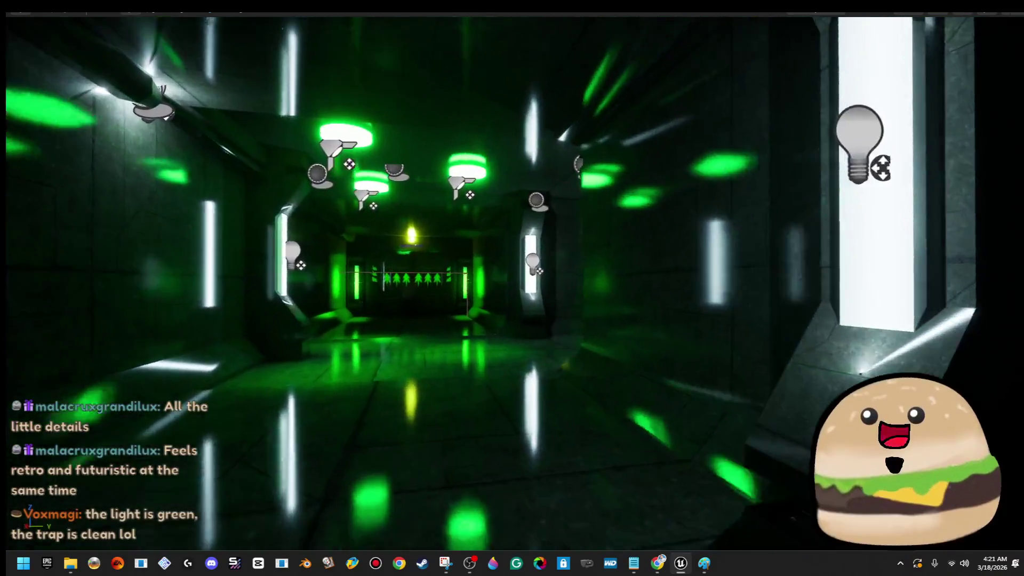
left_click_drag(512, 288, 449, 292)
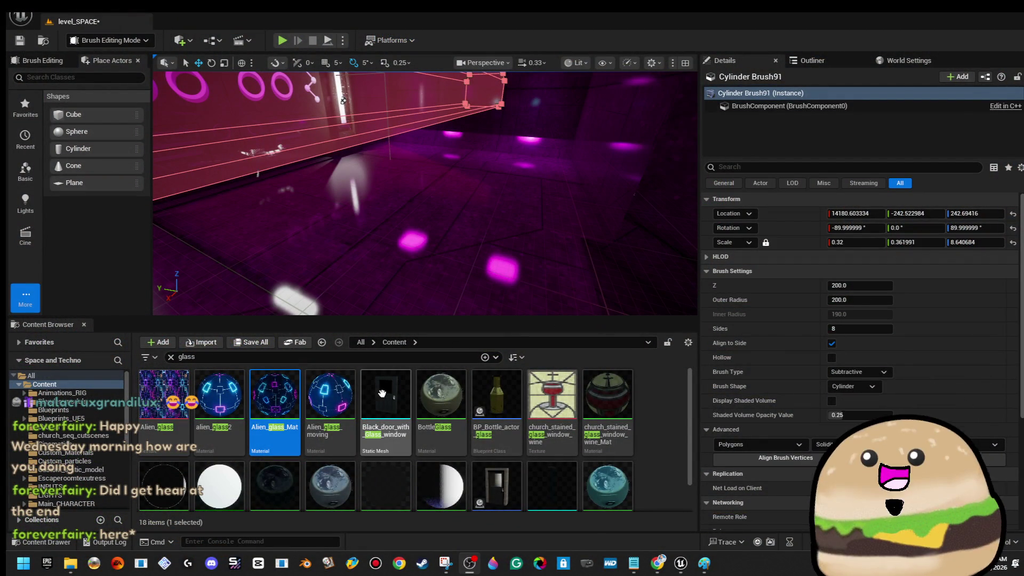
type("gun")
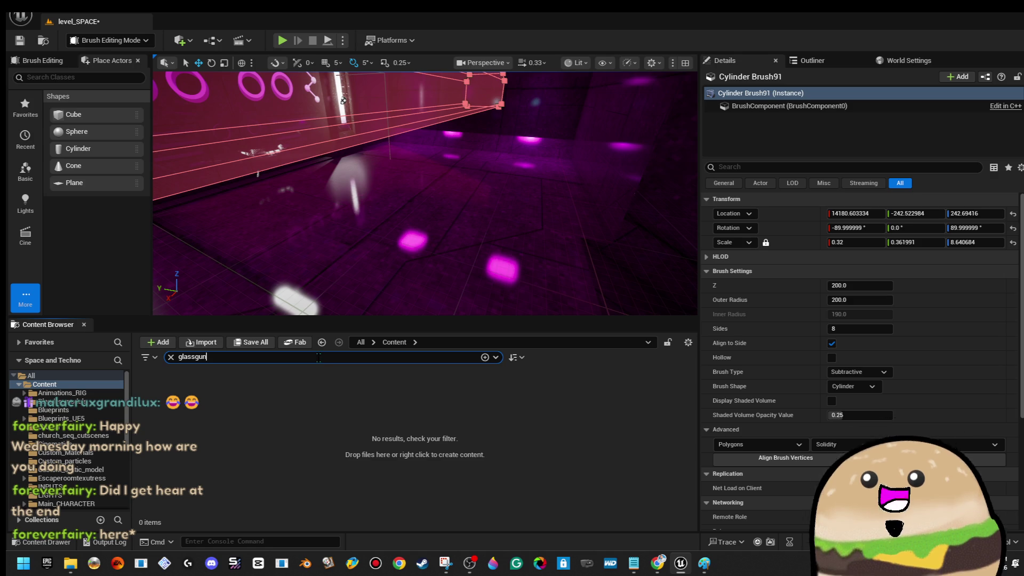
- Search the Content Browser for 'gun' and drag Gun_medium_1_spinning_ACTOR into the magenta room
key("ctrl+a")
type("gun")
key("Return")
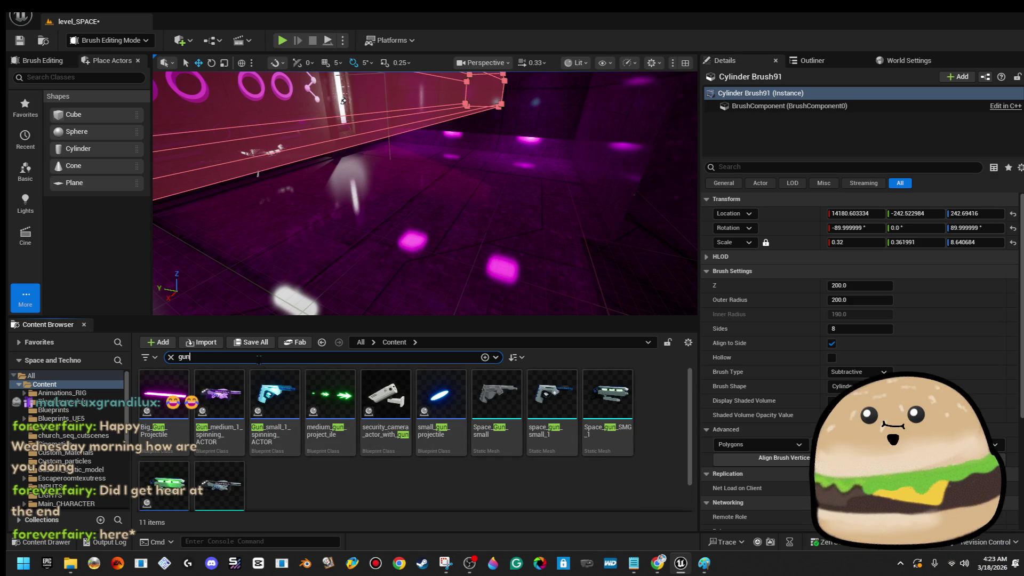
mouse_move(222, 379)
left_mouse_down()
mouse_move(520, 151)
mouse_move(537, 118)
mouse_move(505, 128)
left_mouse_up()
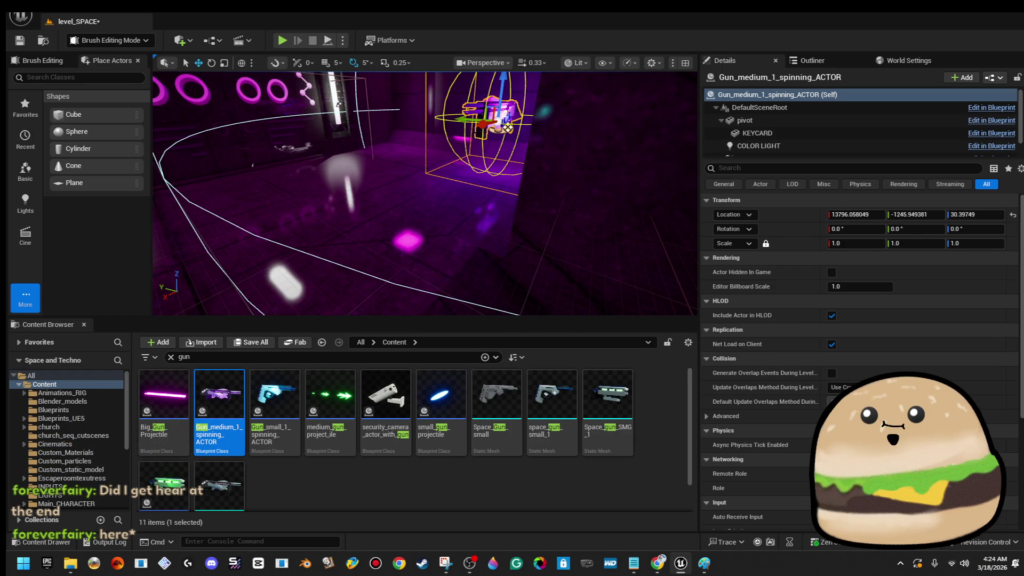
right_click(416, 198)
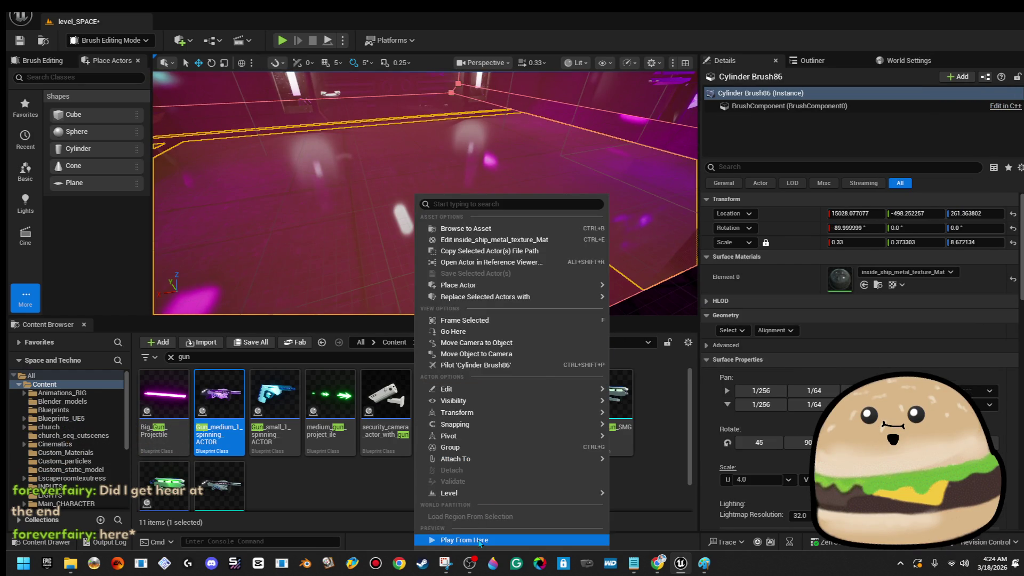
- Playtest full-screen from the magenta room floor, walking the dark and purple corridors with the gun
left_click(483, 541)
key("F11")
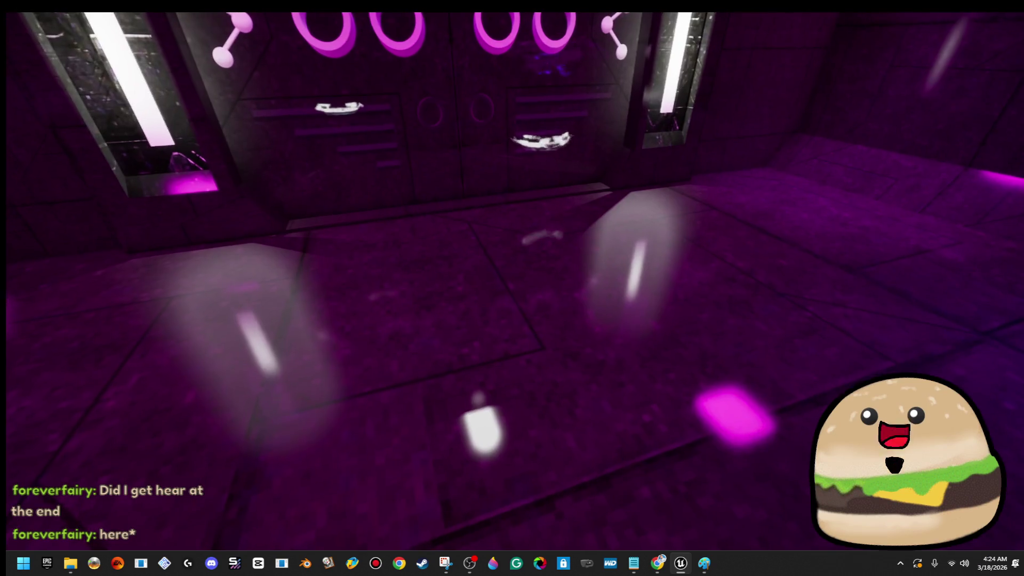
key("w")
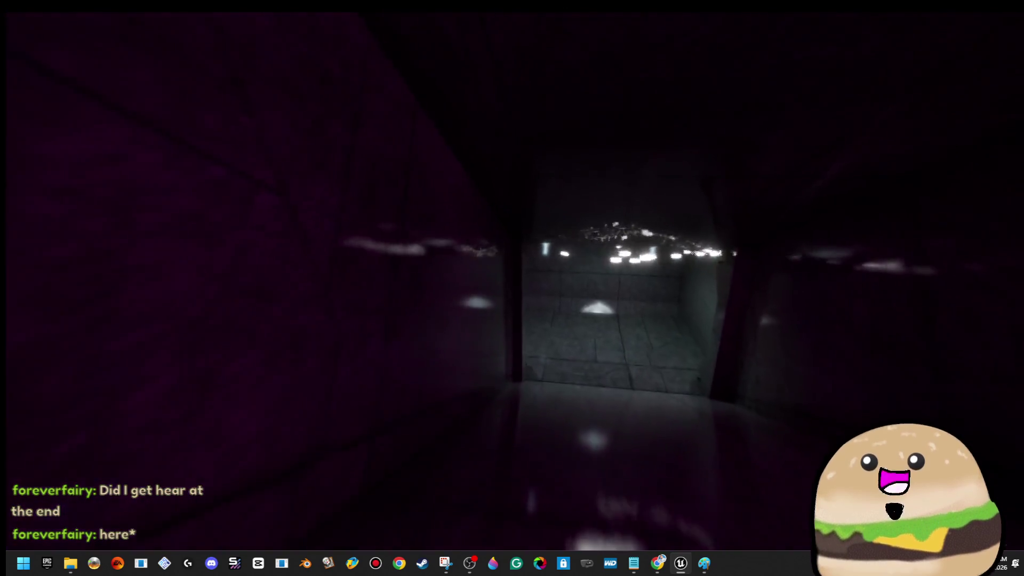
key("w")
key("w")
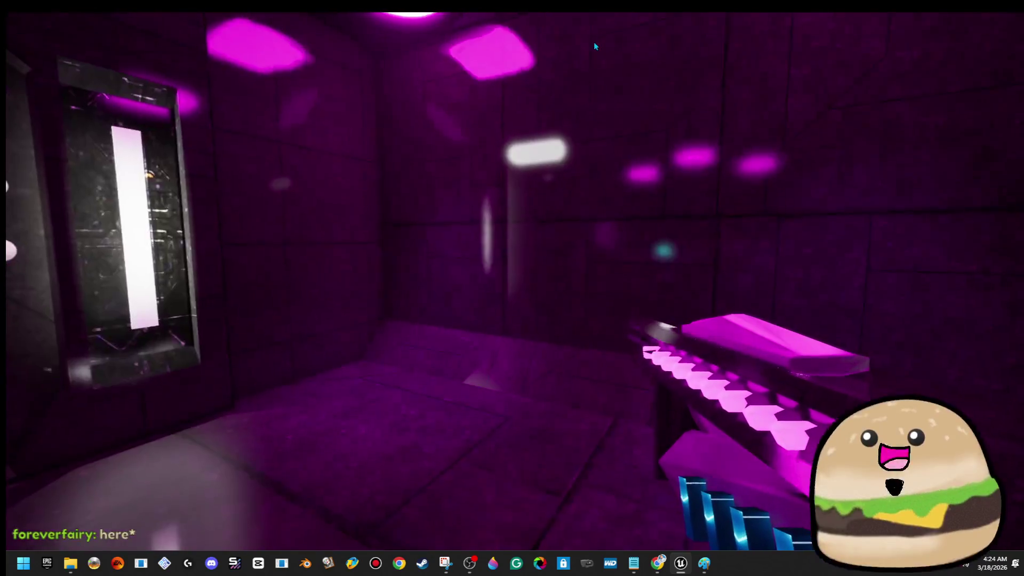
- Stop playing with F8 and start a fresh playtest from the floor spot here
key("F8")
right_click(408, 232)
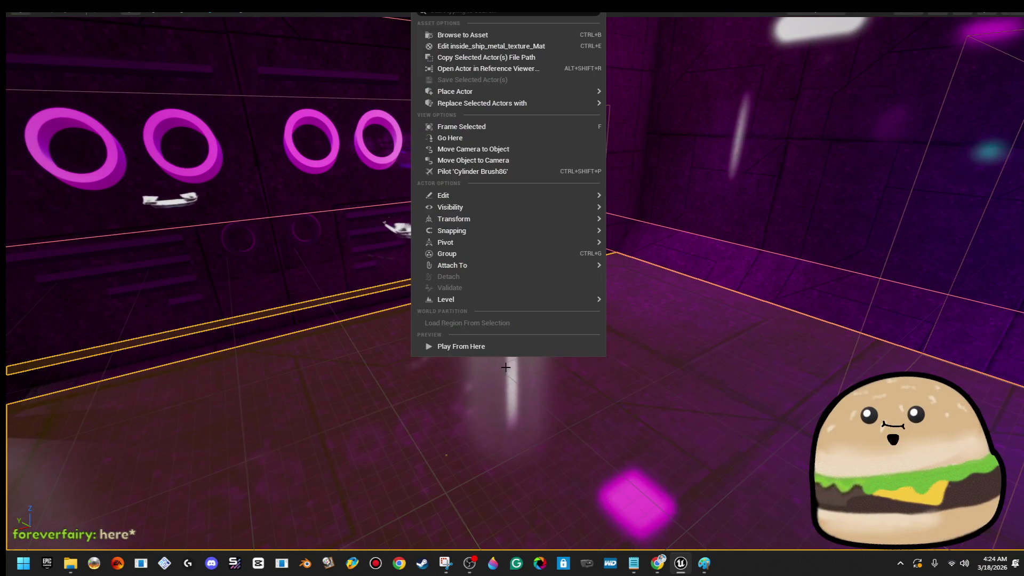
left_click(500, 348)
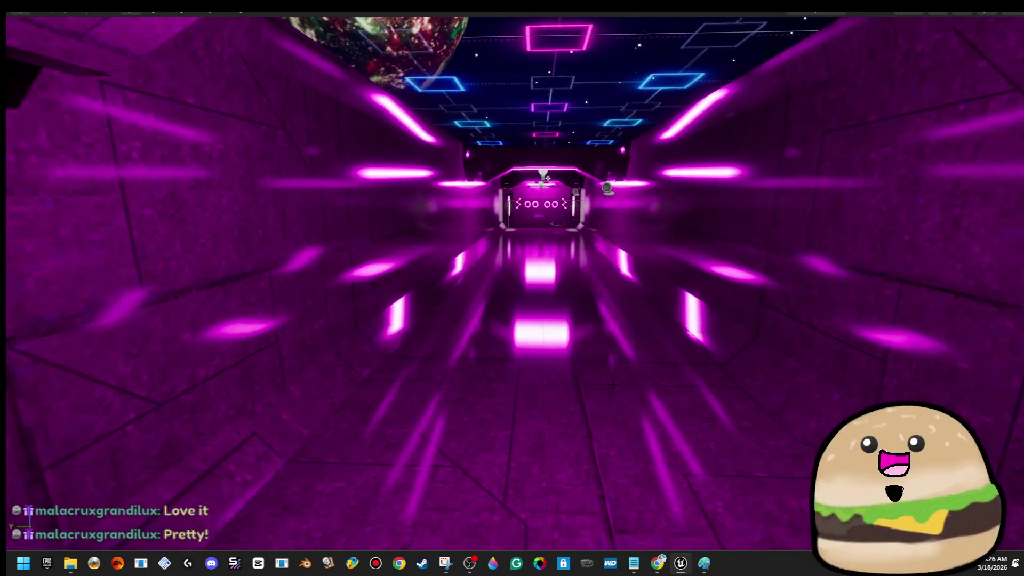
- Start a Play From Here session inside the tunnel brush and walk the magenta-lit corridor
right_click(657, 424)
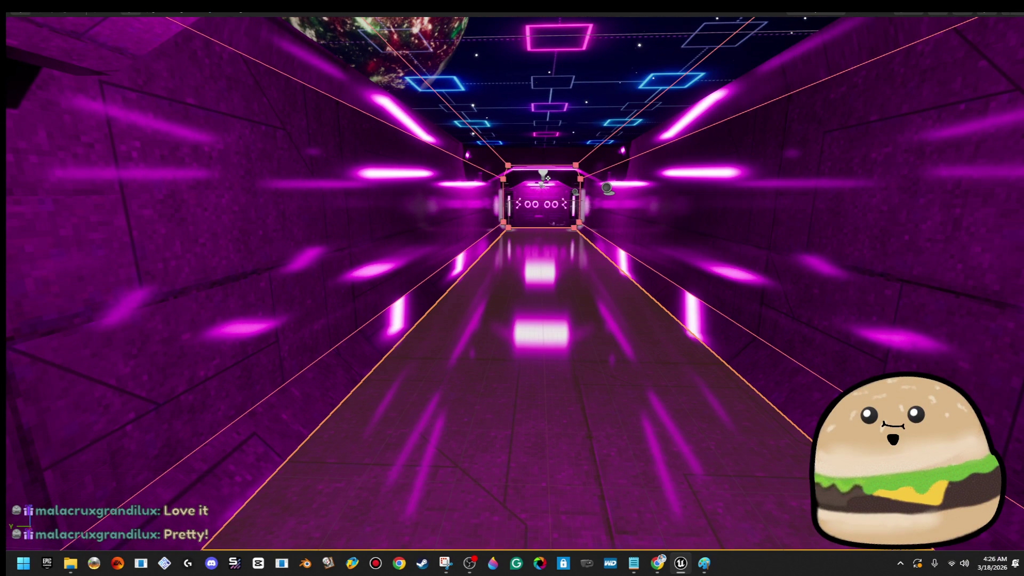
left_click(719, 375)
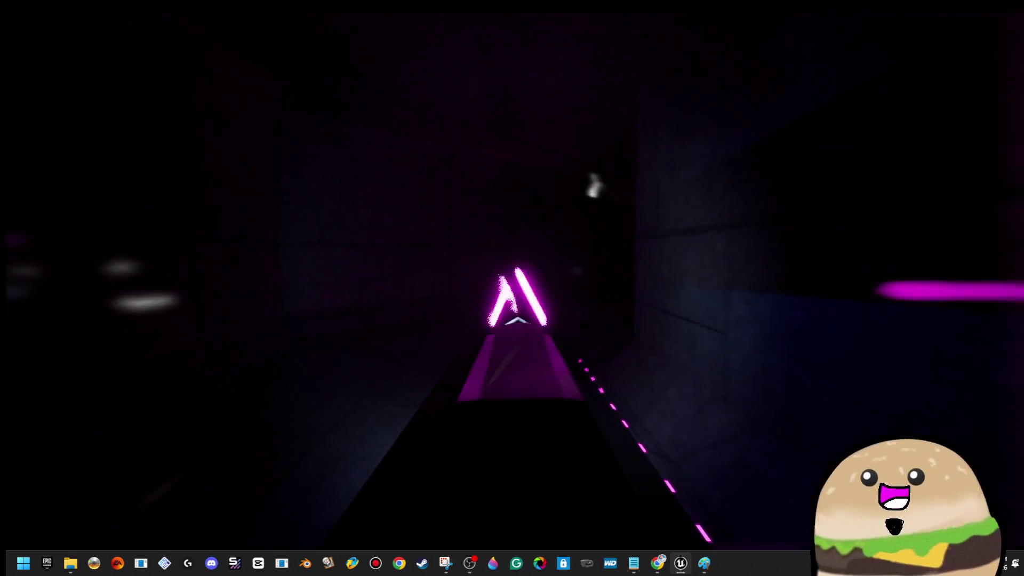
key("Escape")
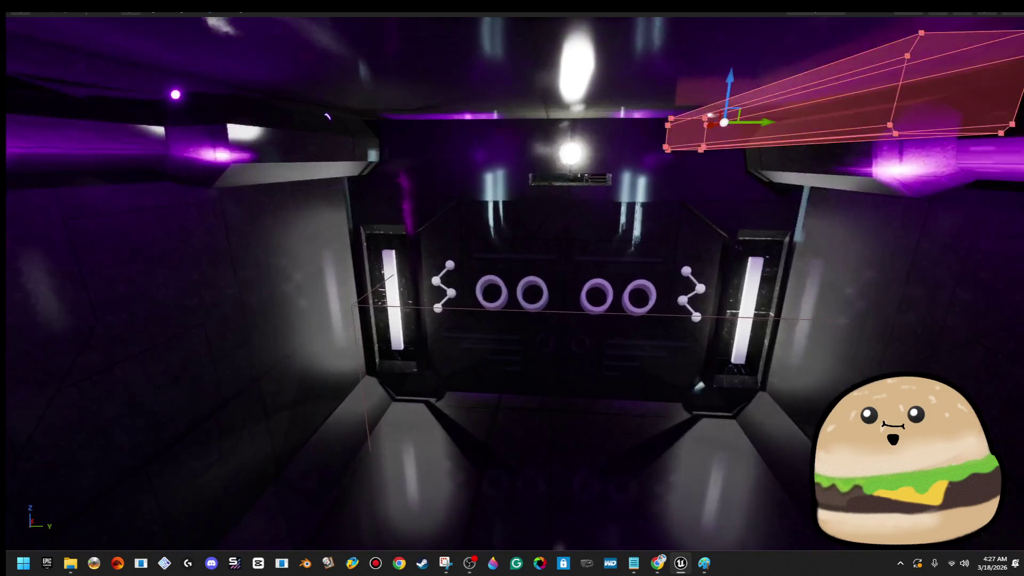
key("s")
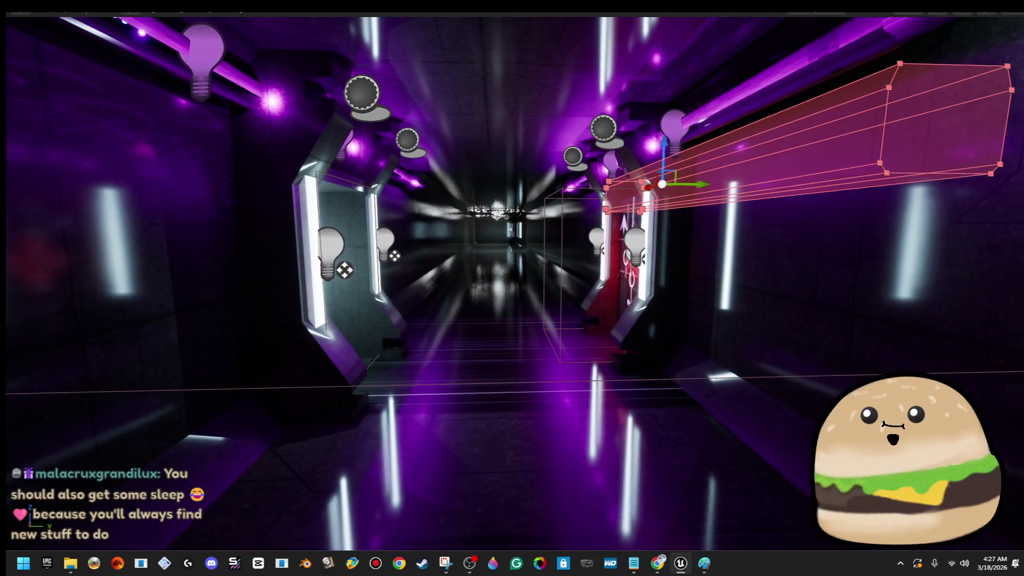
key("w")
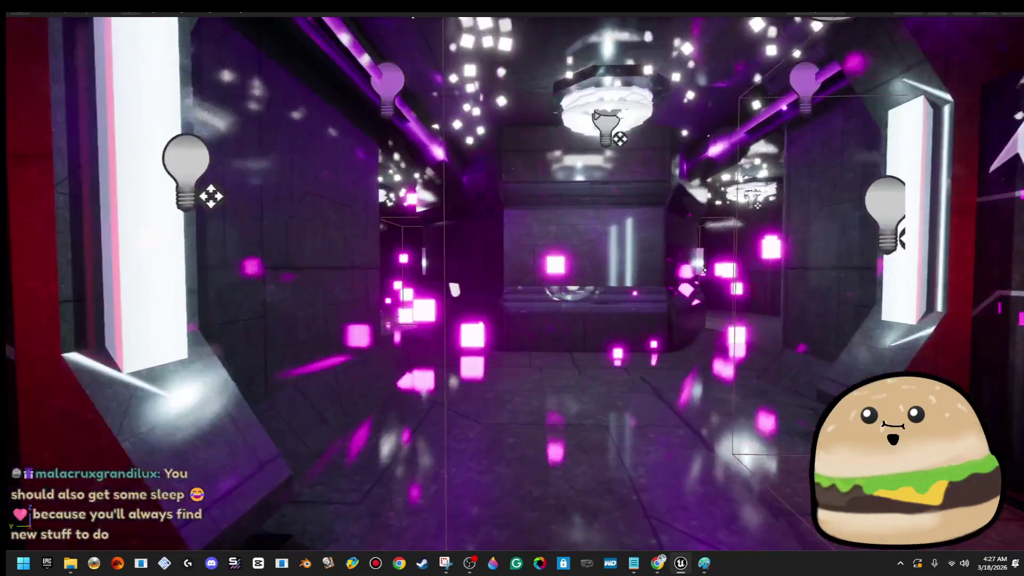
key("w")
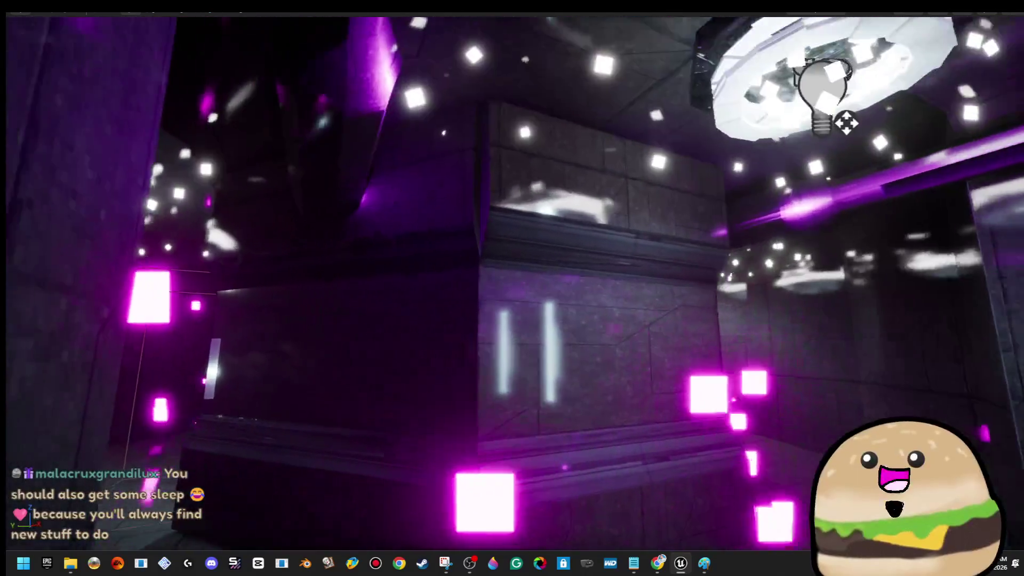
key("w")
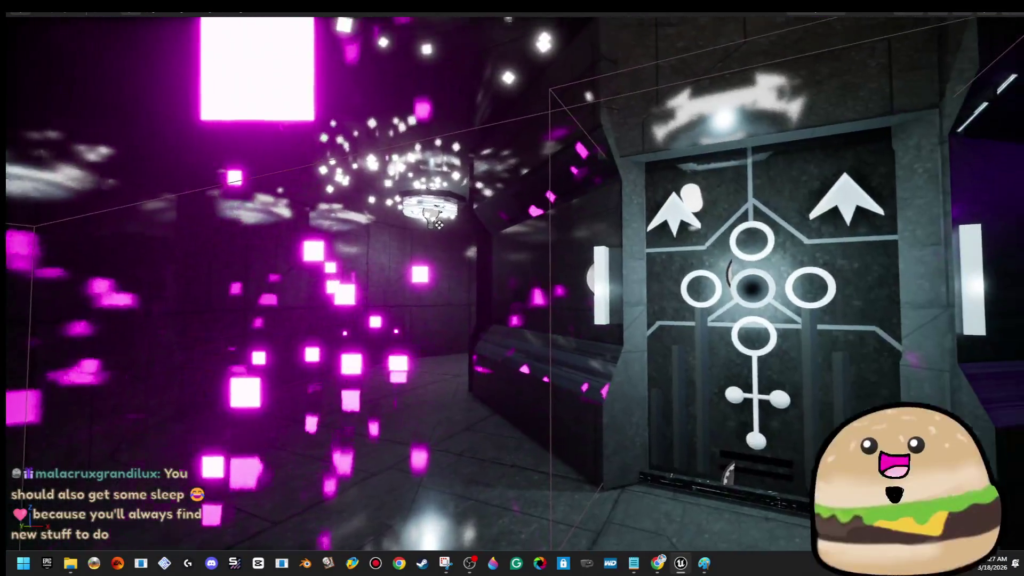
key("w")
key("w")
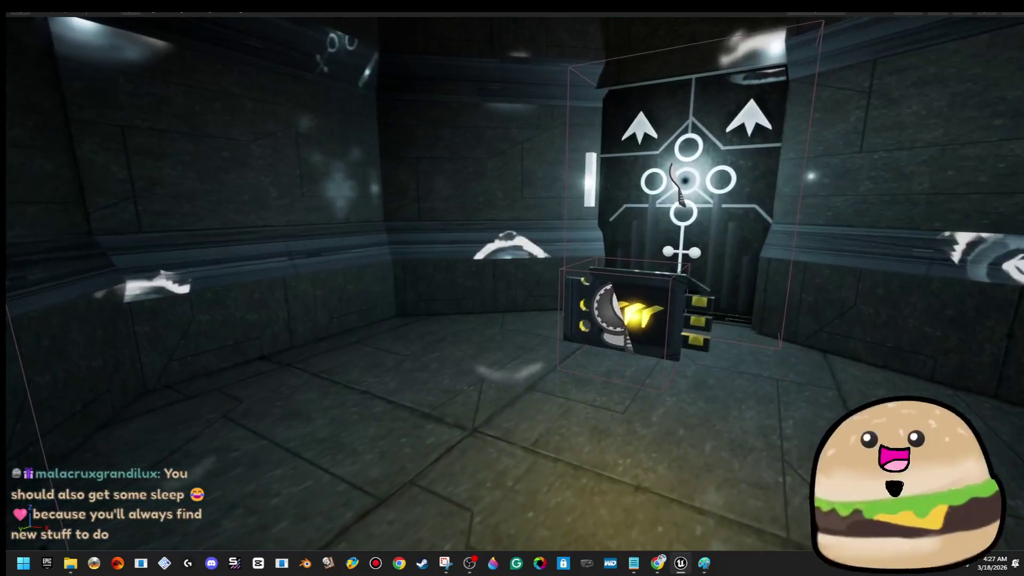
key("w")
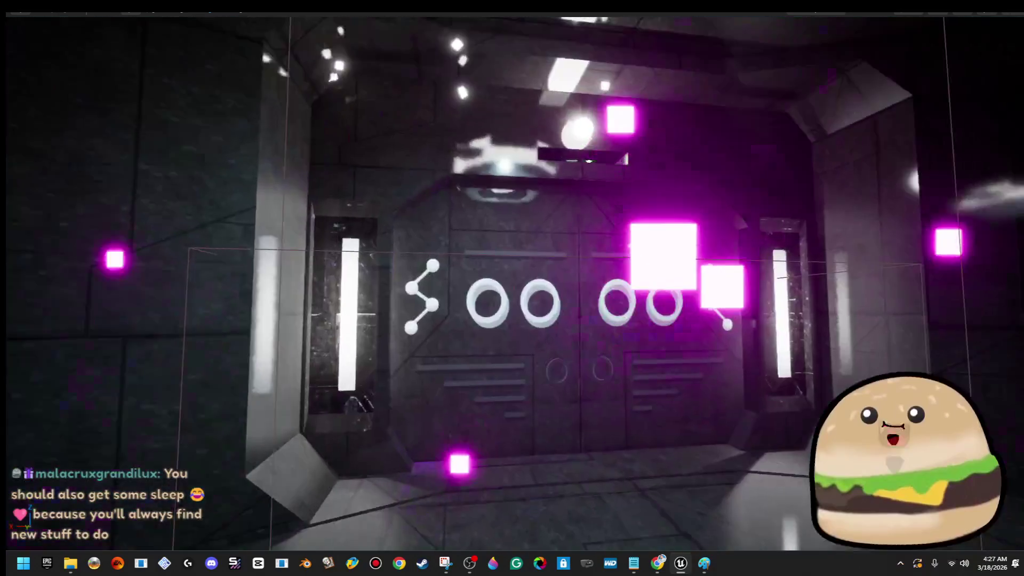
key("w")
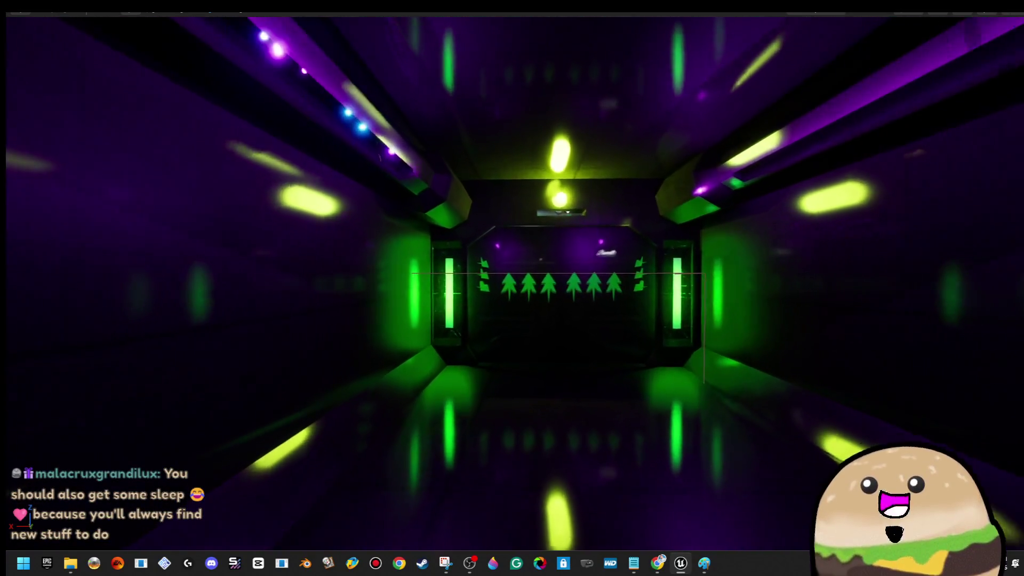
key("w")
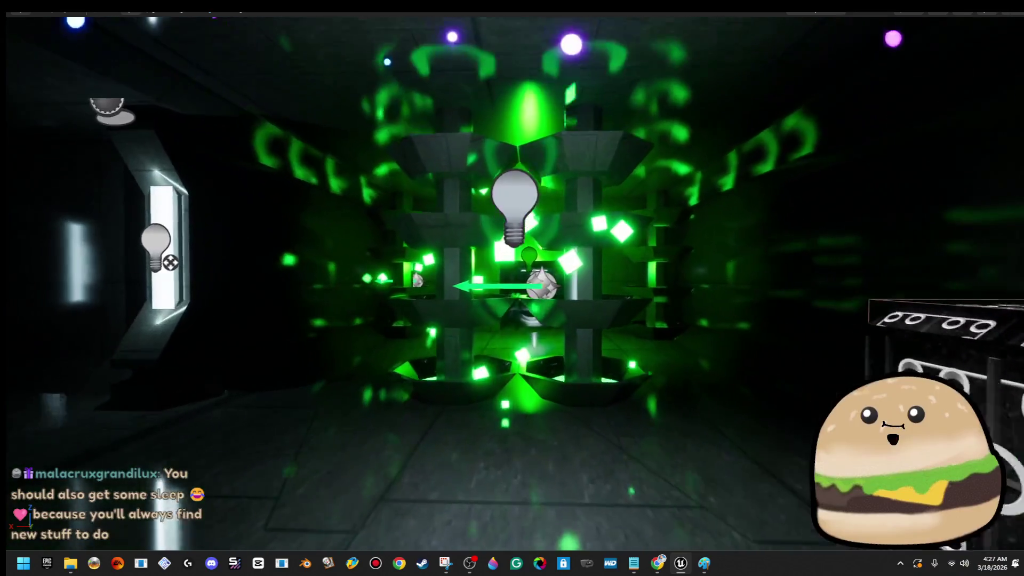
key("w")
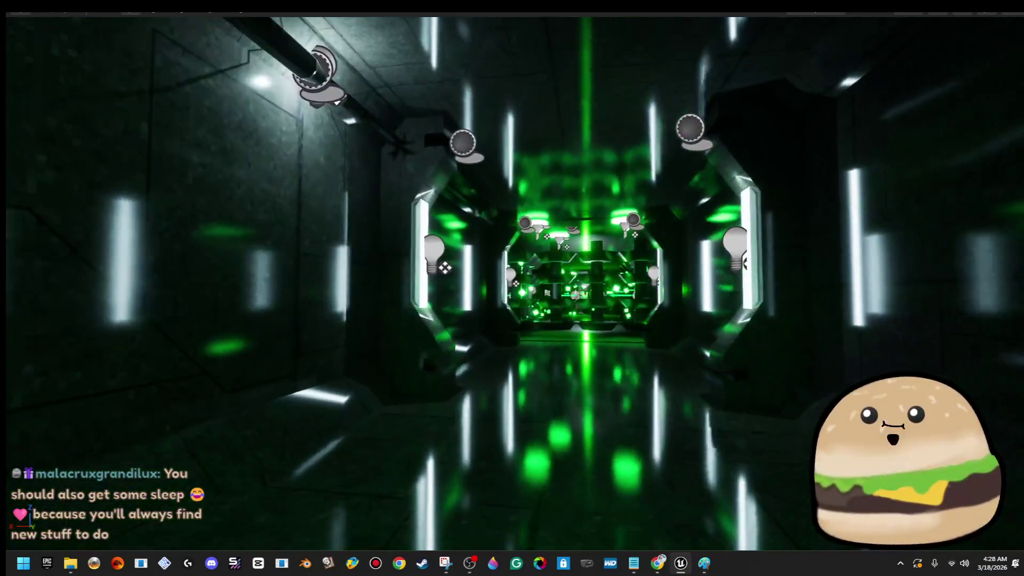
key("w")
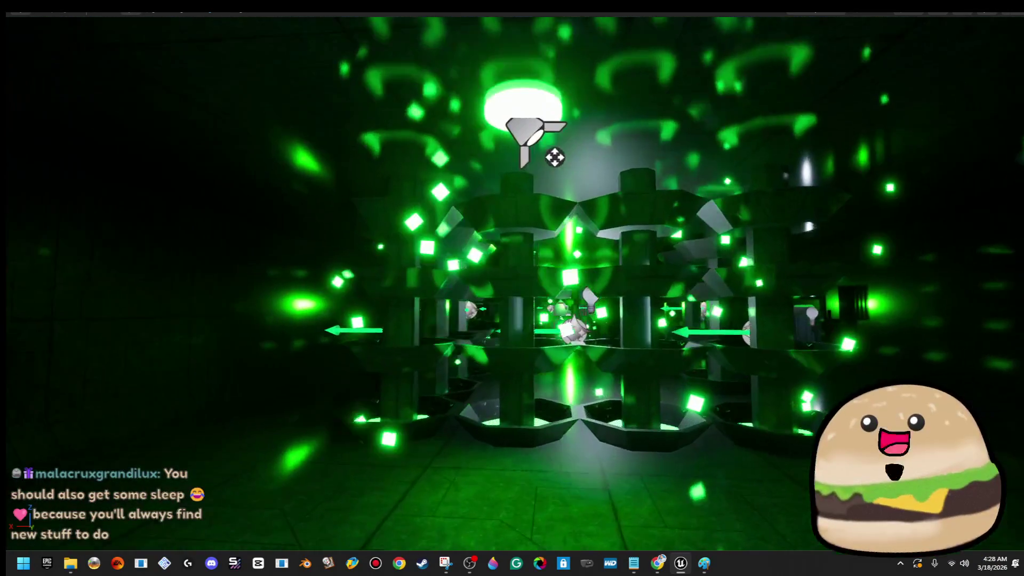
key("w")
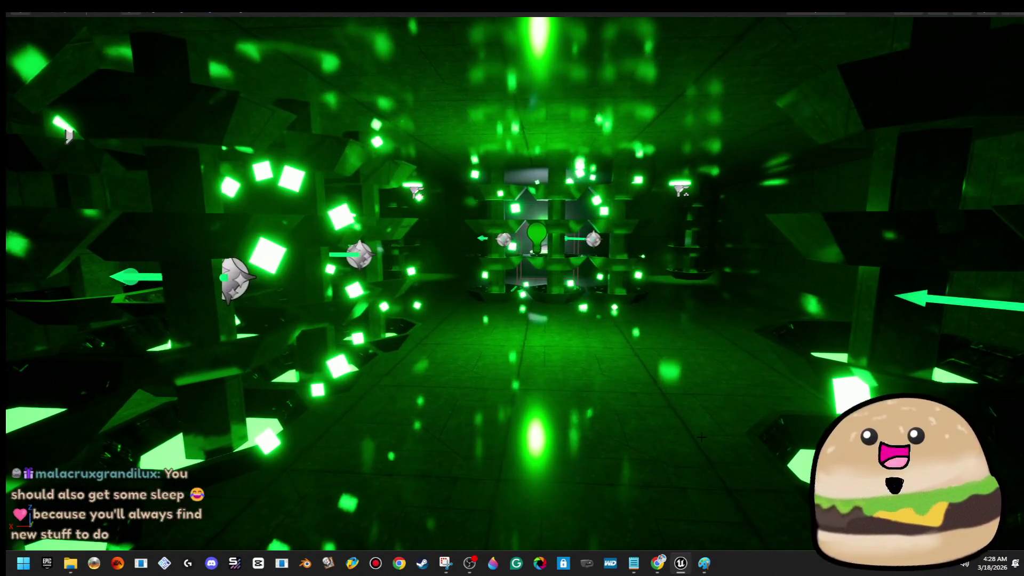
right_click(582, 391)
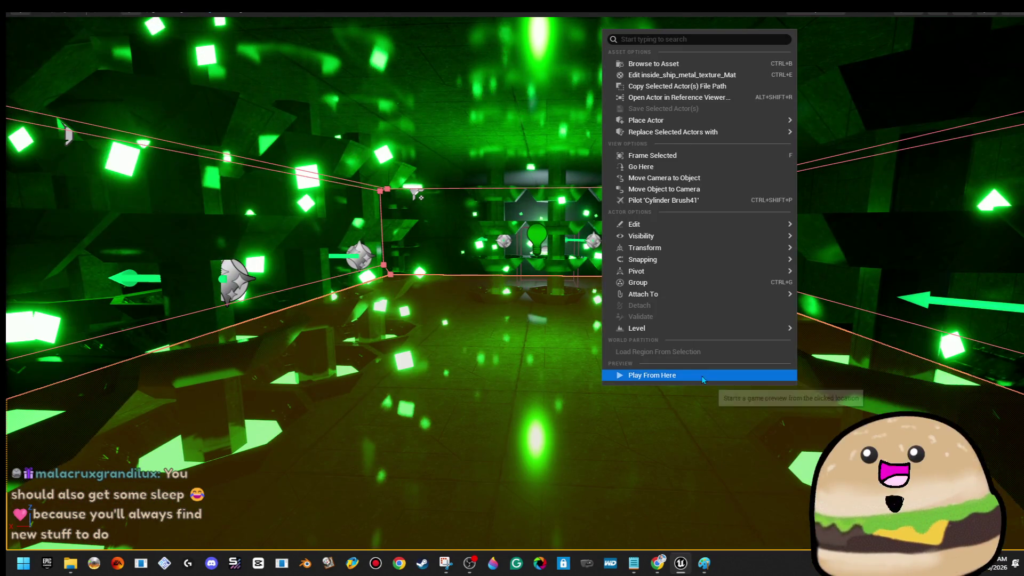
- Fly into the ring-panelled room and start playing the level from its floor
key("w")
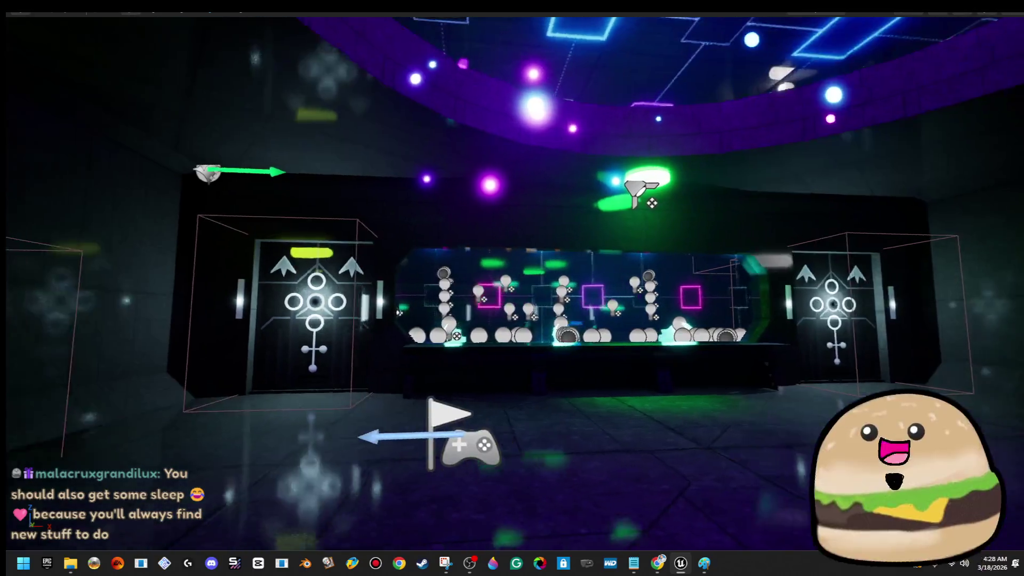
key("w")
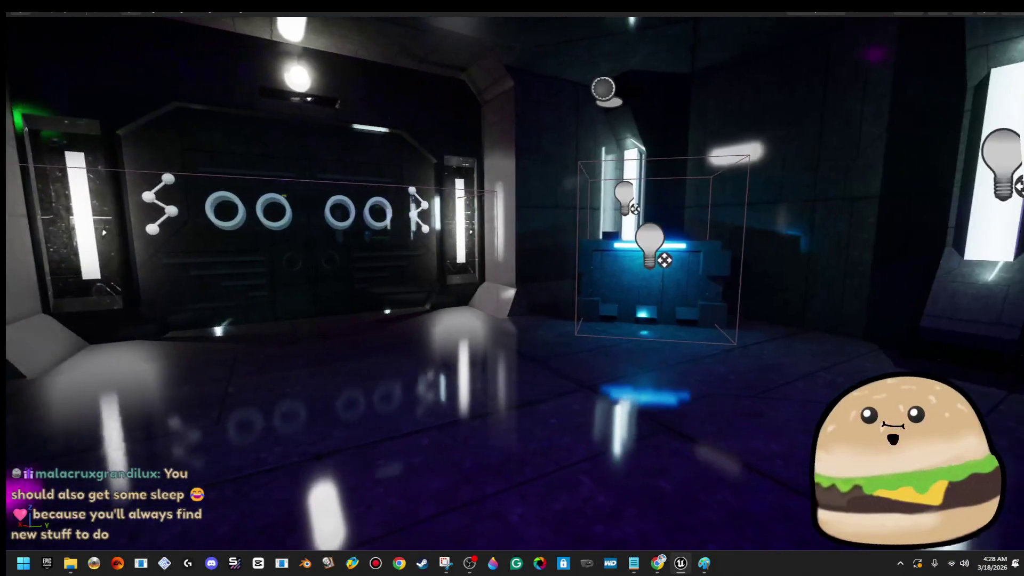
right_click(548, 371)
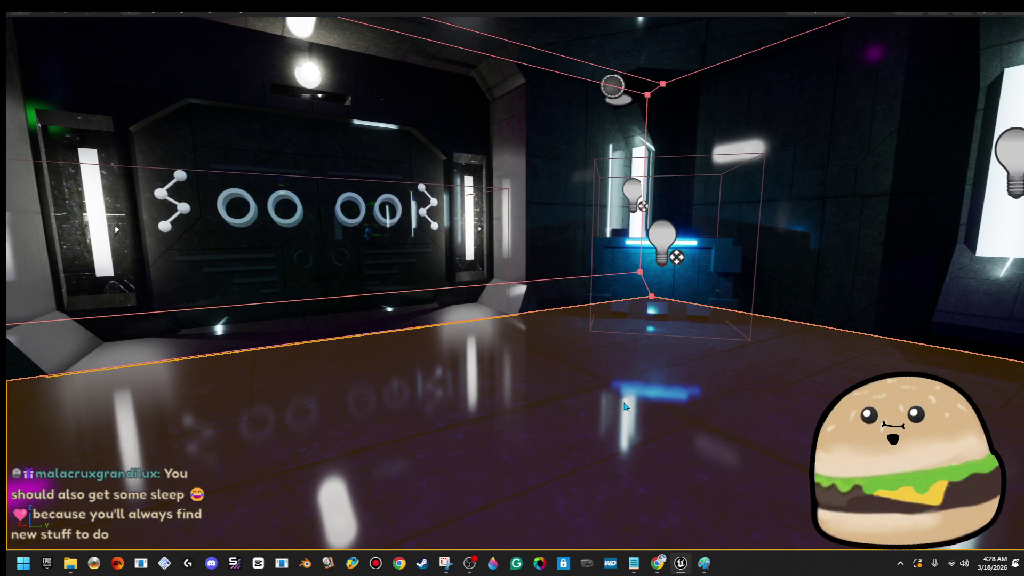
key("g")
- Collect the medkit, pick up the floating gun in the blue corridor and fire it at the door
key("w")
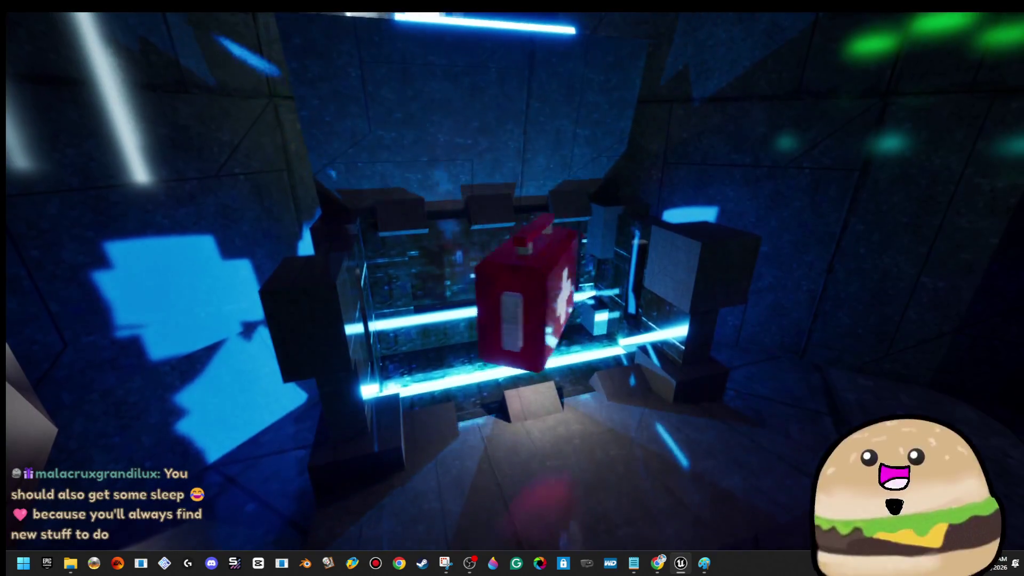
key("w")
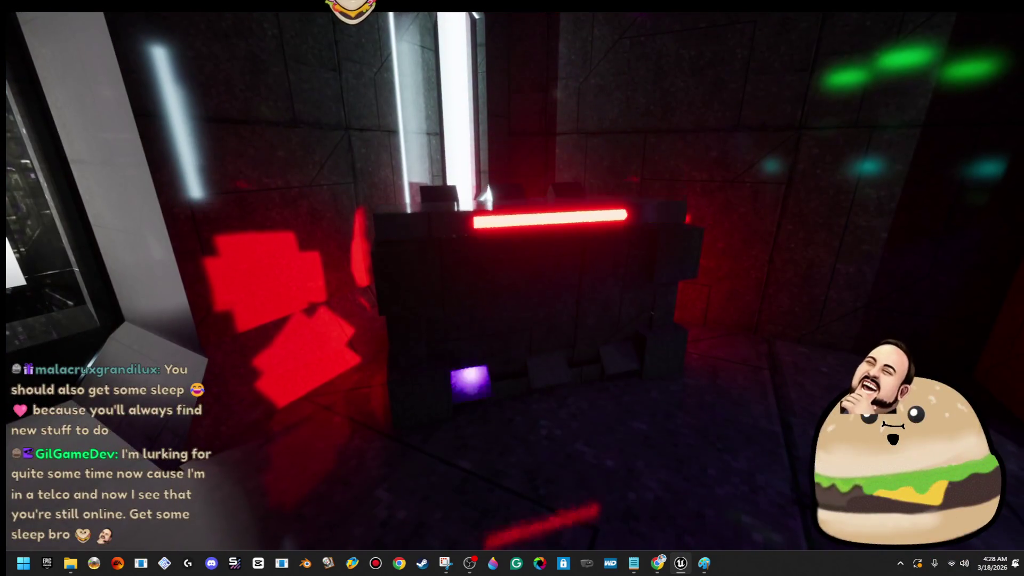
key("w")
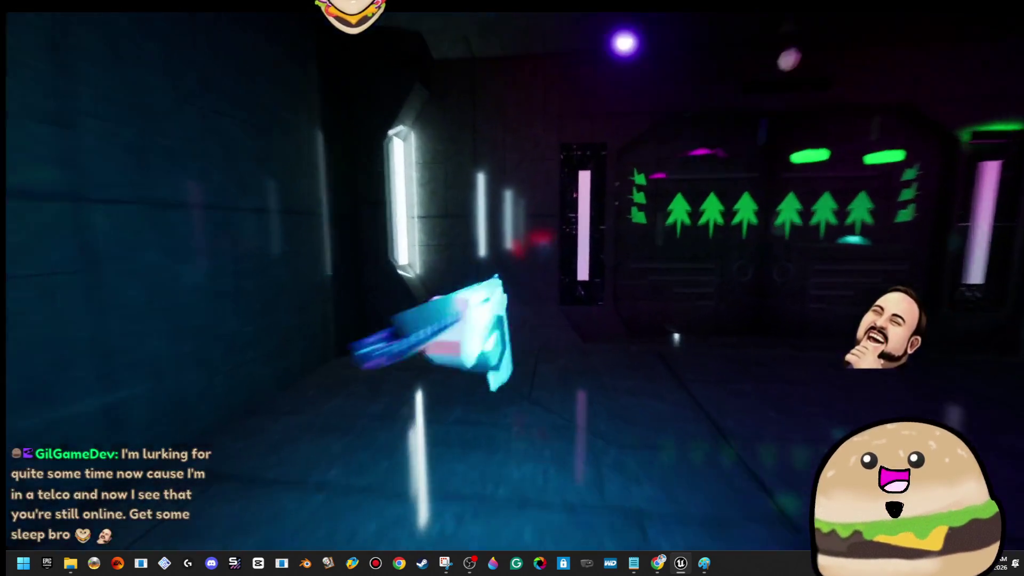
key("w")
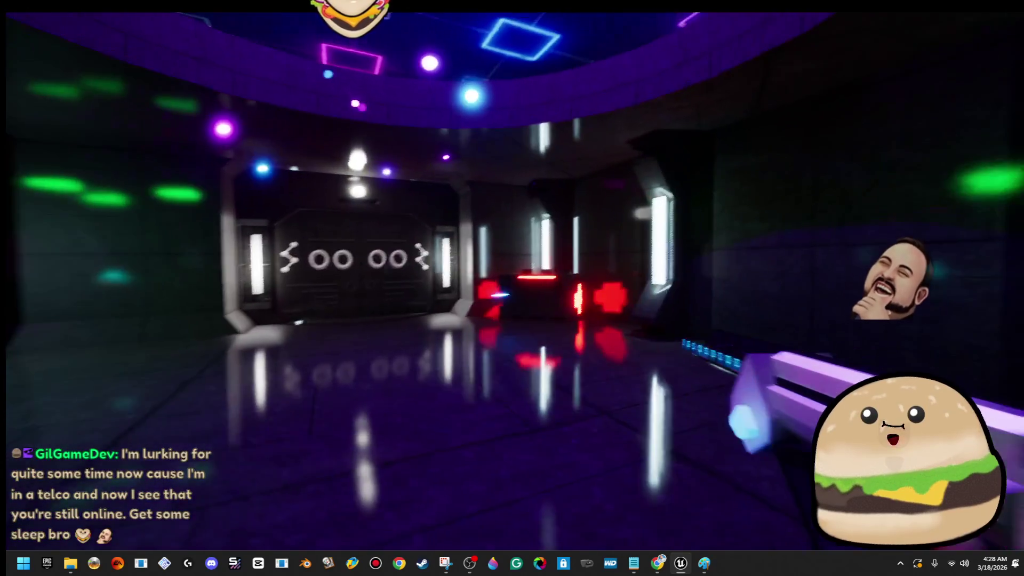
key("w")
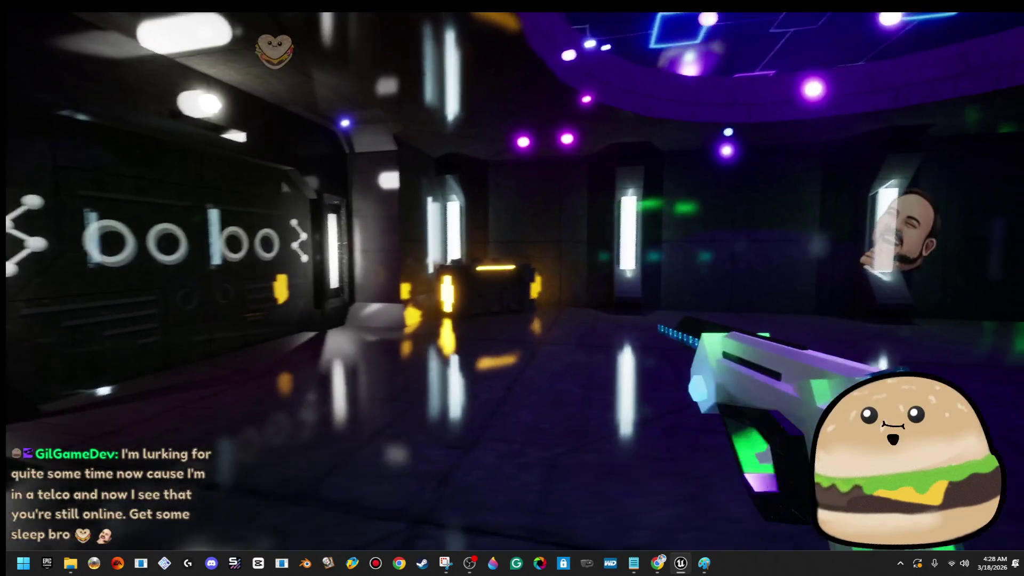
key("w")
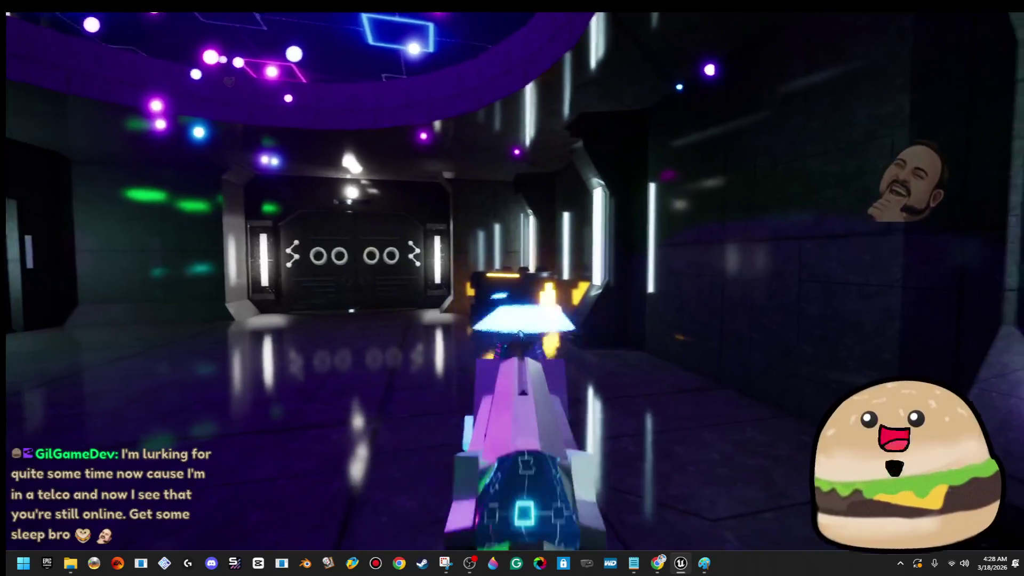
- Walk past the door through the purple neon room into the green corridor
key("w")
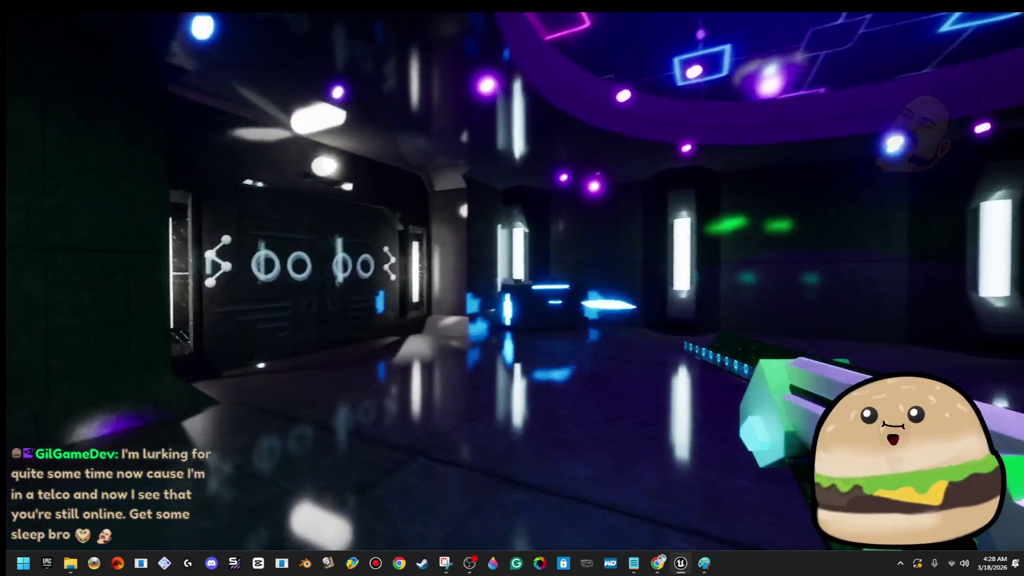
key("w")
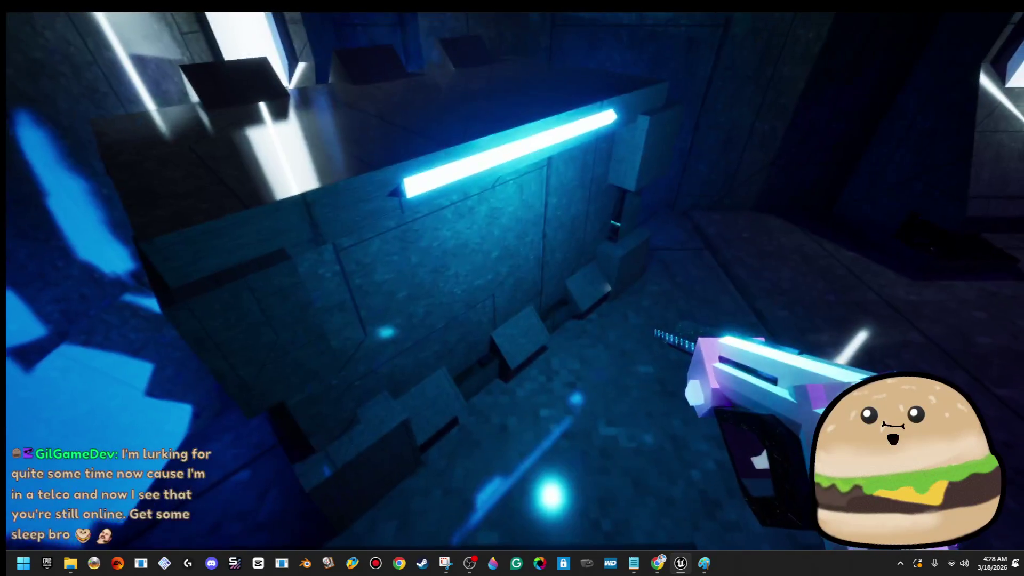
key("w")
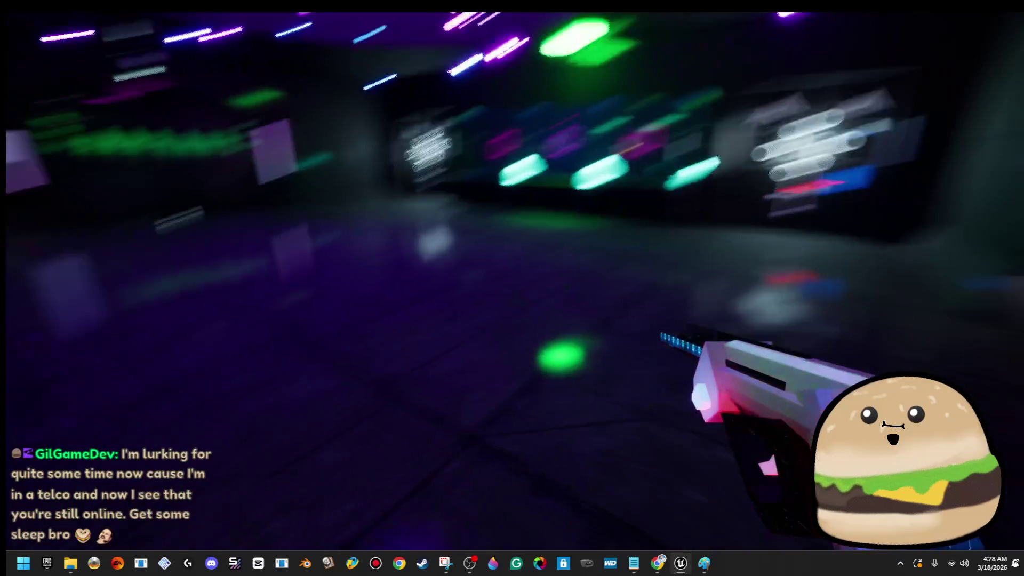
key("w")
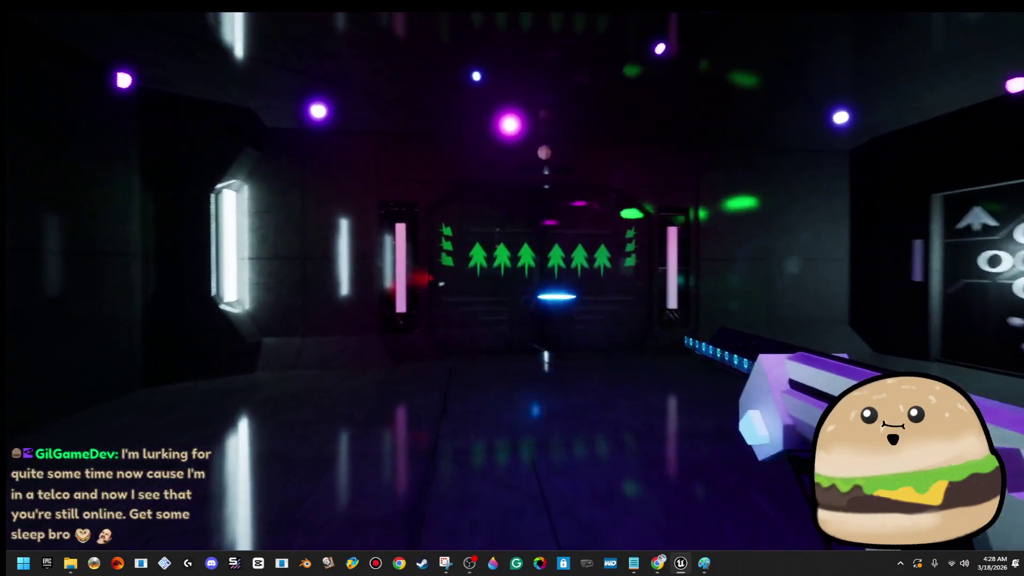
key("w")
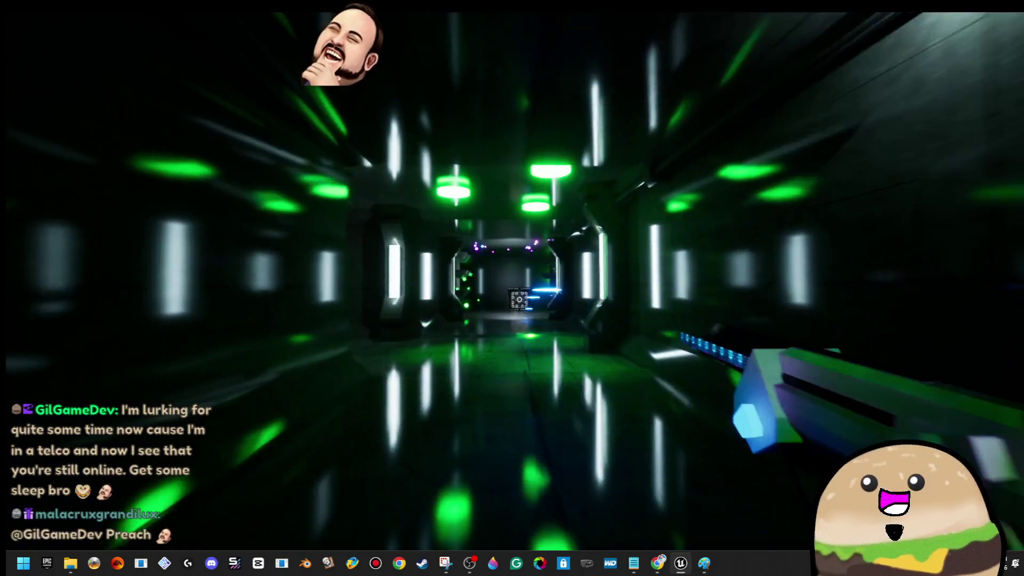
- Stop the playtest, save level_SPACE and close the editor
key("Escape")
key("F11")
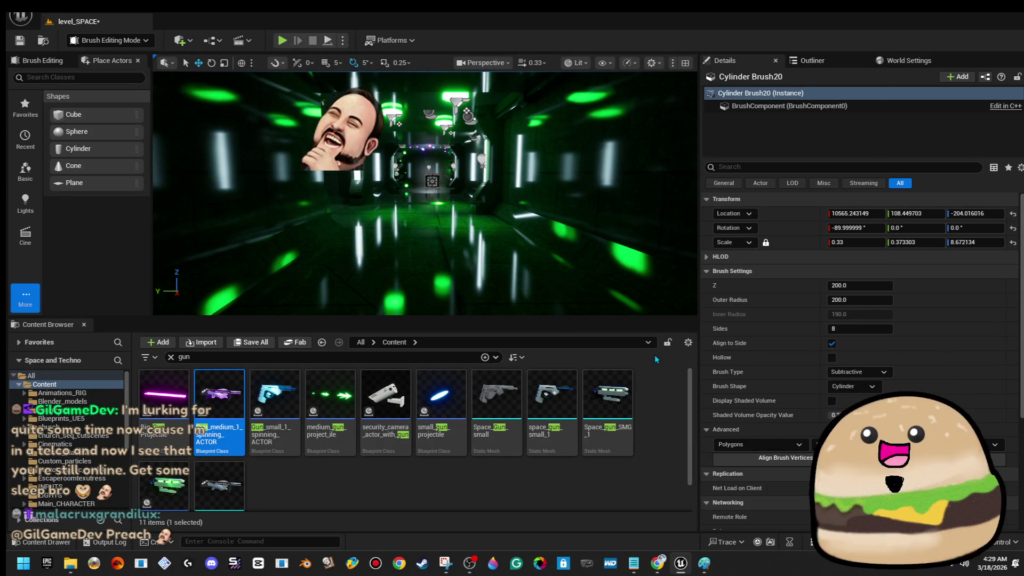
key("ctrl+s")
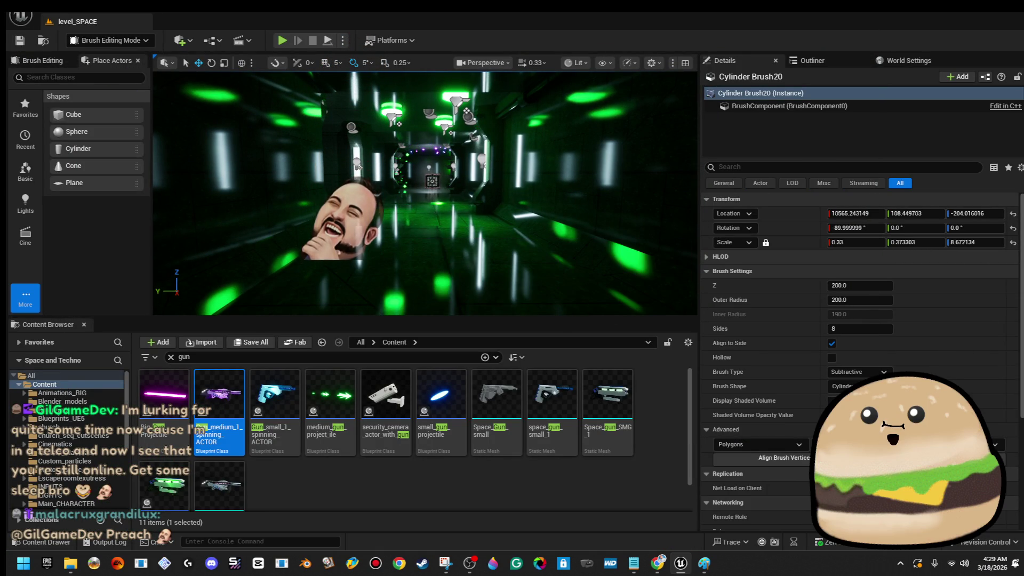
key("alt+F4")
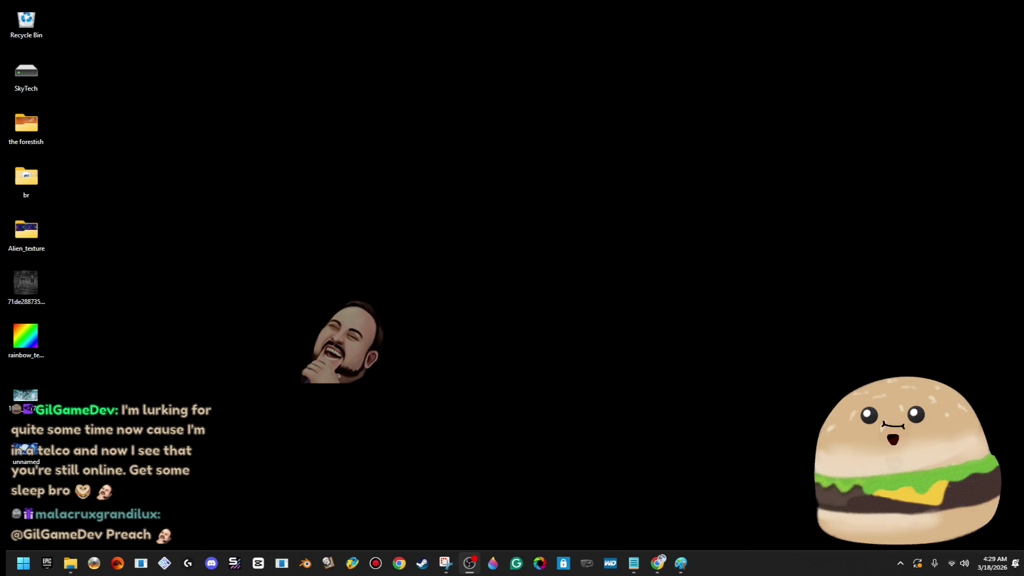